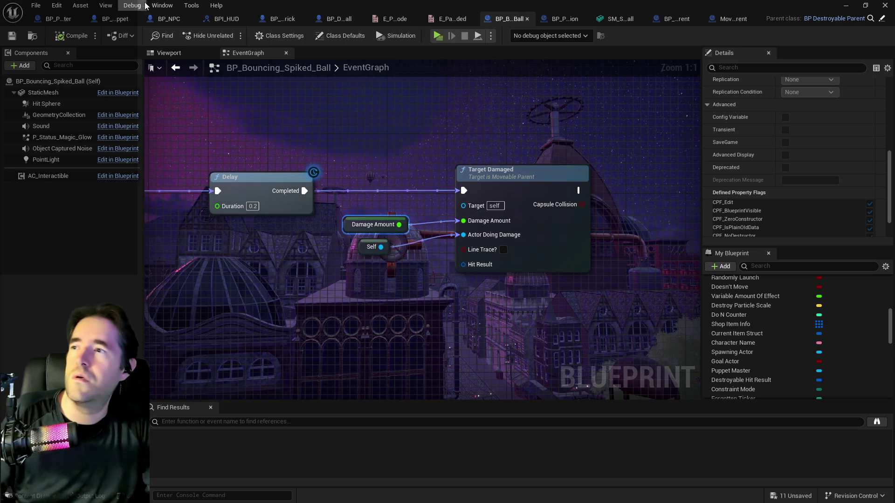
# Switch to BP_NPC's Target Damaged graph and pan across its Health Adjust, Damaged and Dead sections.
pyautogui.click(161, 18)
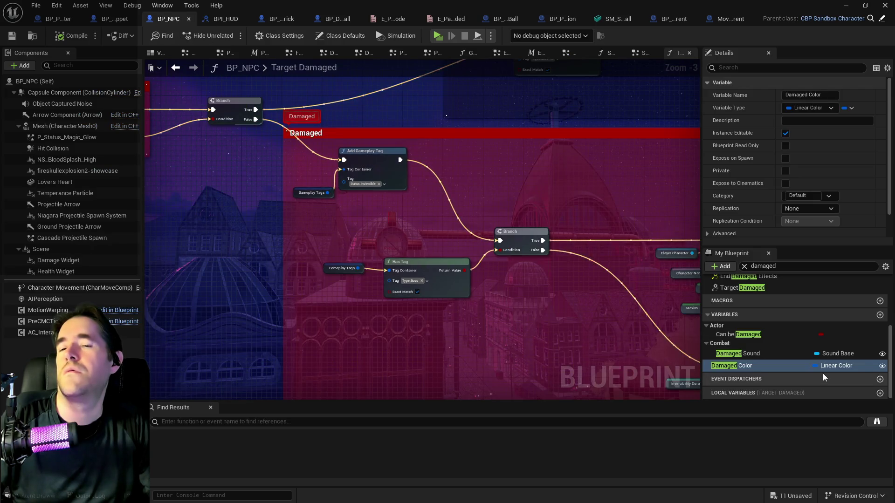
pyautogui.scroll(-2, 512, 341)
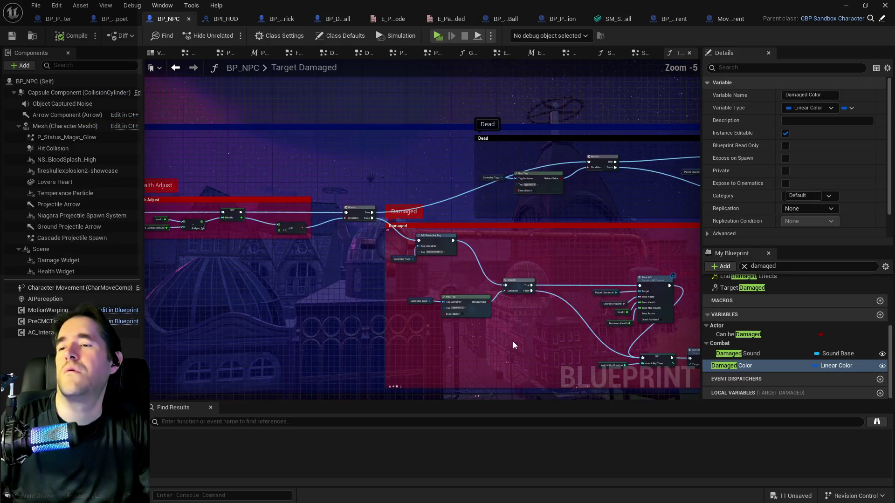
pyautogui.scroll(1, 237, 273)
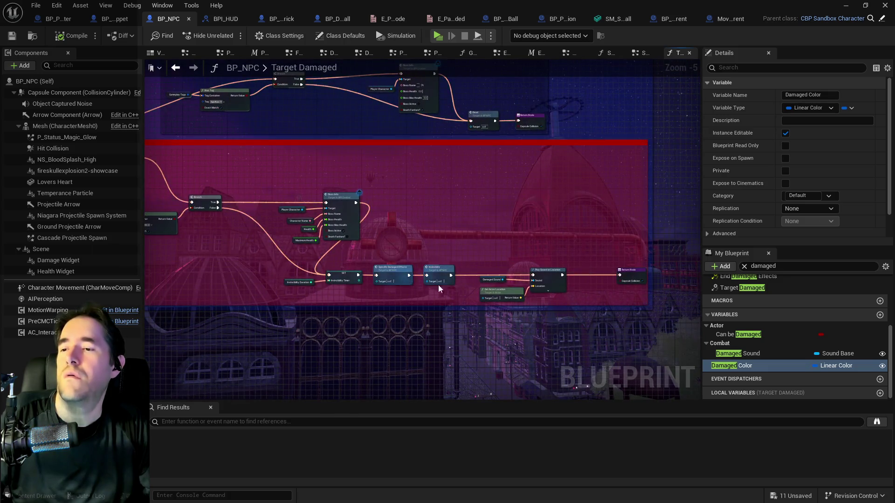
pyautogui.scroll(2, 499, 308)
pyautogui.scroll(-2, 444, 322)
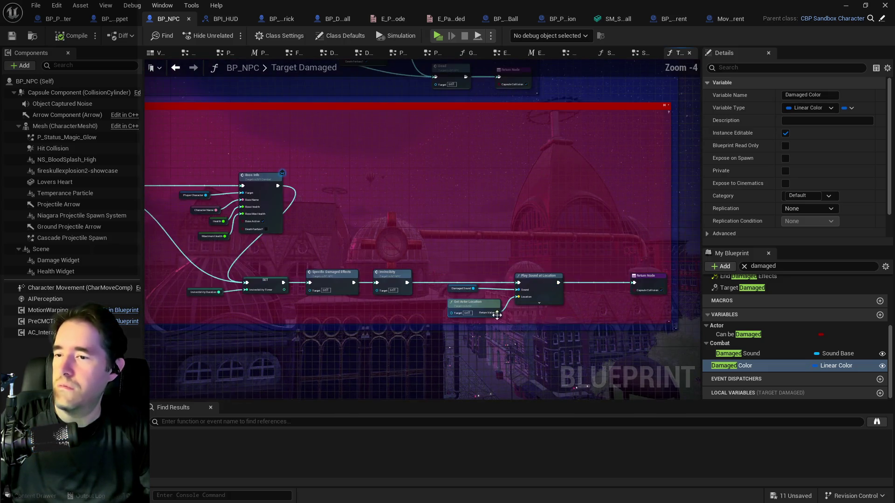
pyautogui.moveTo(412, 256); pyautogui.dragTo(788, 299)
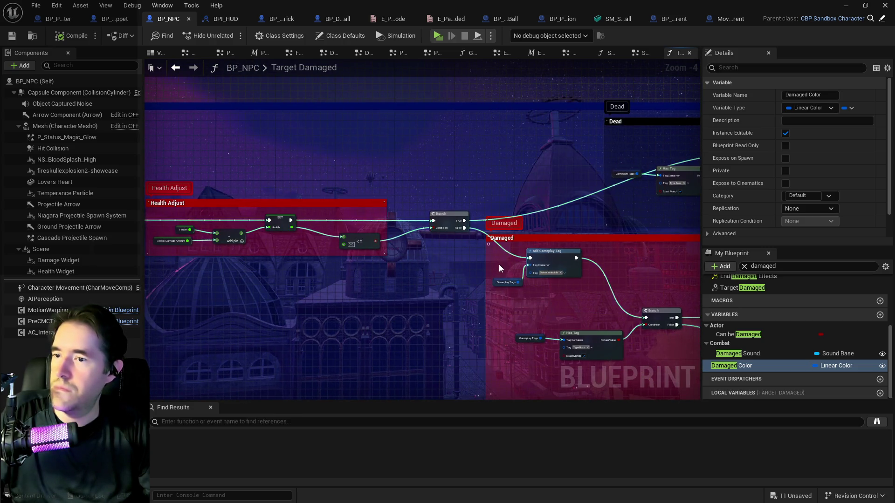
pyautogui.moveTo(498, 264)
pyautogui.mouseDown()
pyautogui.moveTo(459, 264)
pyautogui.moveTo(510, 299)
pyautogui.moveTo(793, 321)
pyautogui.mouseUp()
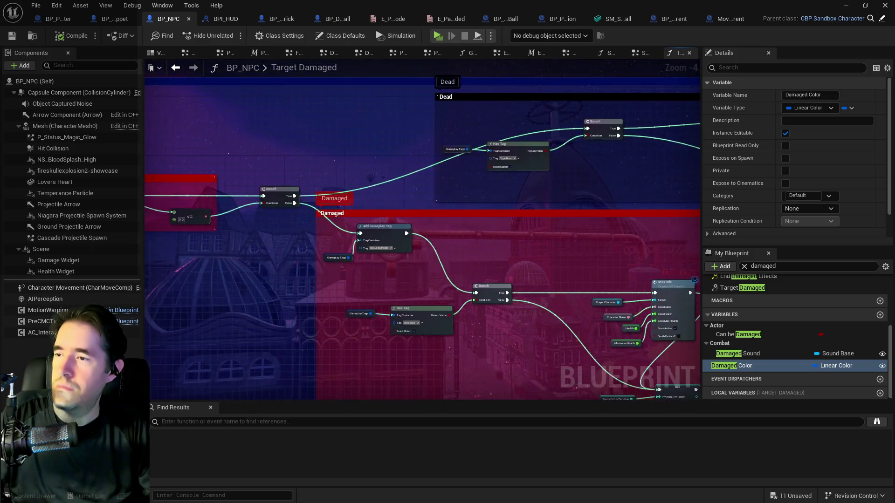
pyautogui.moveTo(373, 269); pyautogui.dragTo(551, 274)
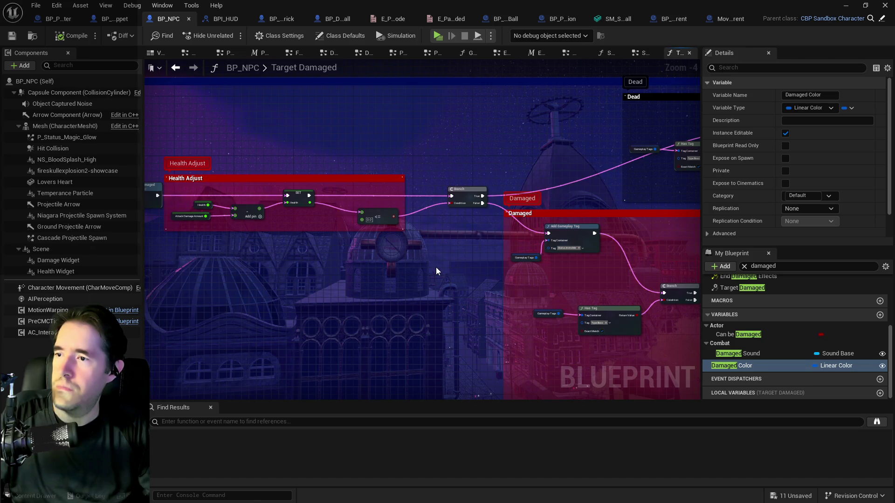
pyautogui.moveTo(436, 271)
pyautogui.mouseDown()
pyautogui.moveTo(316, 227)
pyautogui.moveTo(182, 203)
pyautogui.mouseUp()
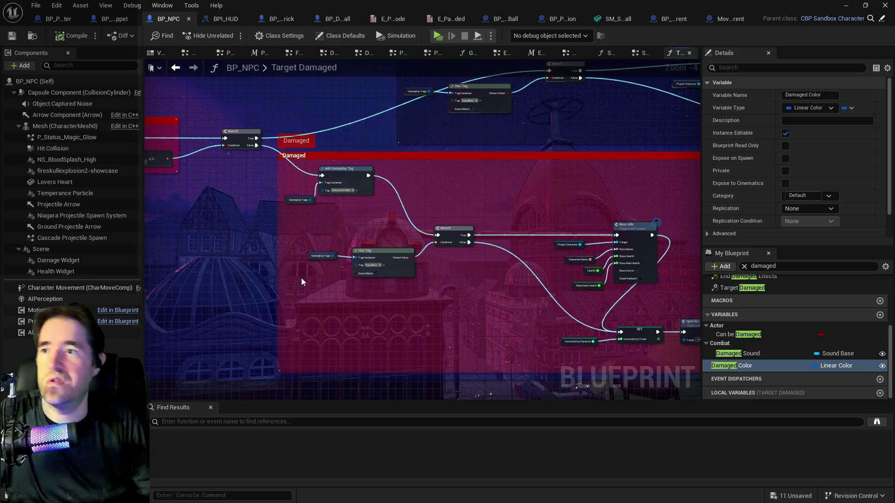
# Pan over Boss Info, Dead, the SET and Invincibility nodes toward Specific Damaged Effects.
pyautogui.moveTo(301, 278)
pyautogui.mouseDown()
pyautogui.moveTo(477, 196)
pyautogui.moveTo(309, 186)
pyautogui.moveTo(444, 160)
pyautogui.mouseUp()
pyautogui.scroll(1, 444, 160)
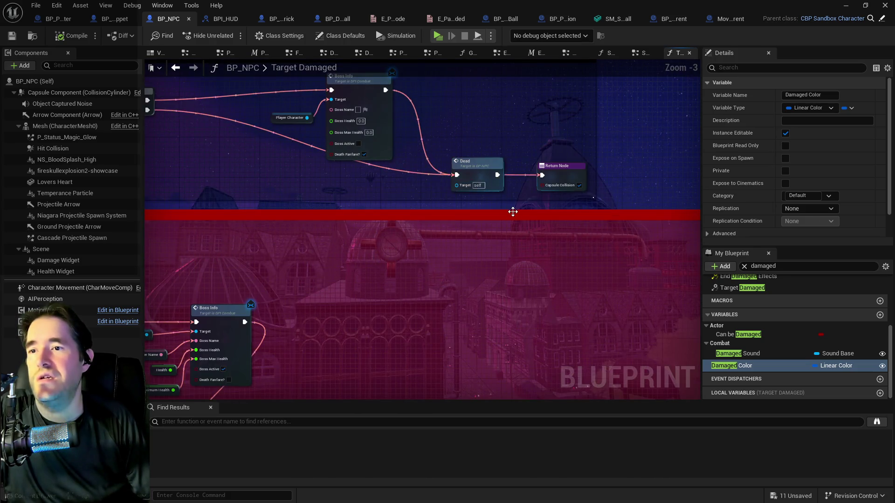
pyautogui.moveTo(511, 208)
pyautogui.mouseDown()
pyautogui.moveTo(557, 270)
pyautogui.moveTo(594, 253)
pyautogui.mouseUp()
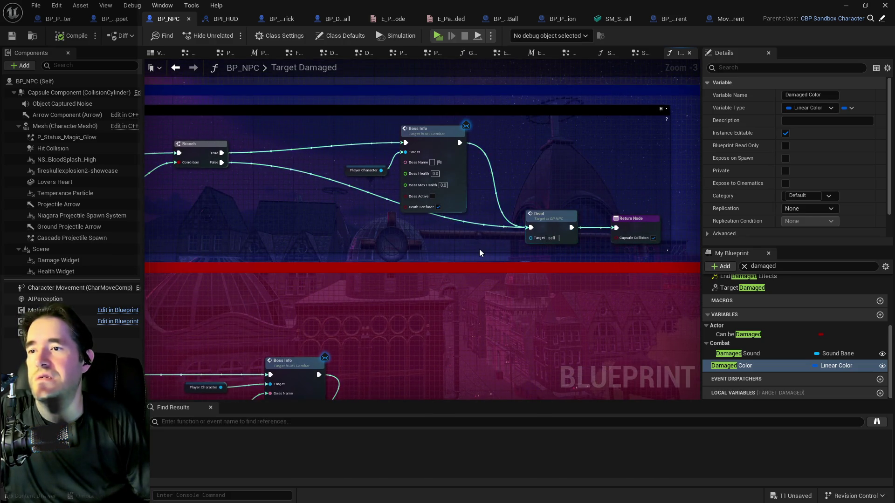
pyautogui.moveTo(461, 259)
pyautogui.mouseDown()
pyautogui.moveTo(465, 194)
pyautogui.moveTo(527, 256)
pyautogui.mouseUp()
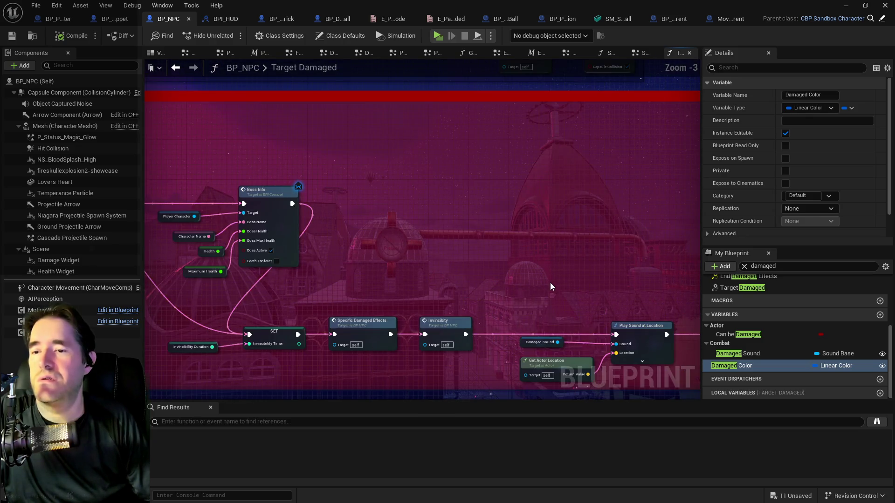
pyautogui.moveTo(550, 284); pyautogui.dragTo(630, 257)
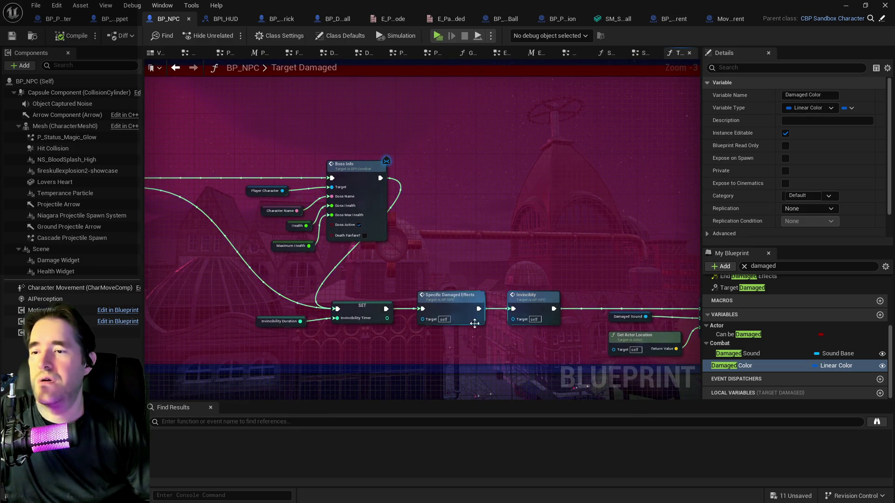
pyautogui.scroll(2, 436, 342)
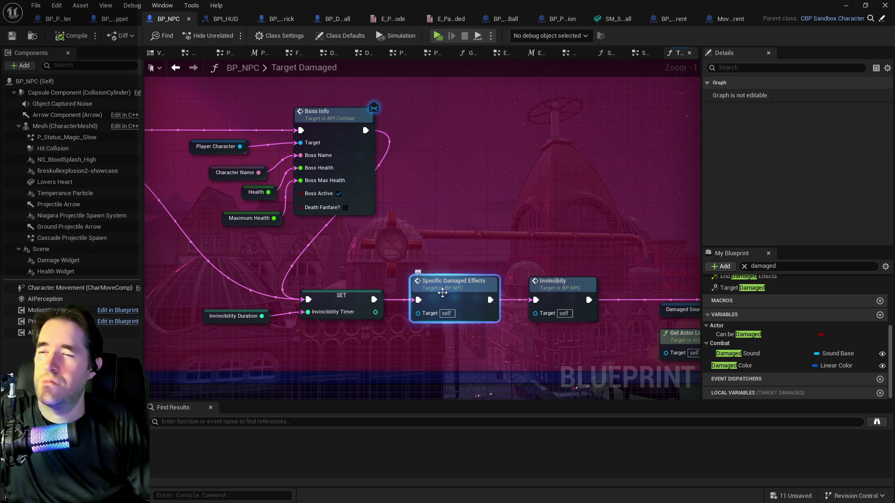
# Jump to the Specific Damaged Effects event and inspect its Lerp and Set Vector Parameter Value nodes.
pyautogui.doubleClick(443, 292)
pyautogui.scroll(-3, 511, 359)
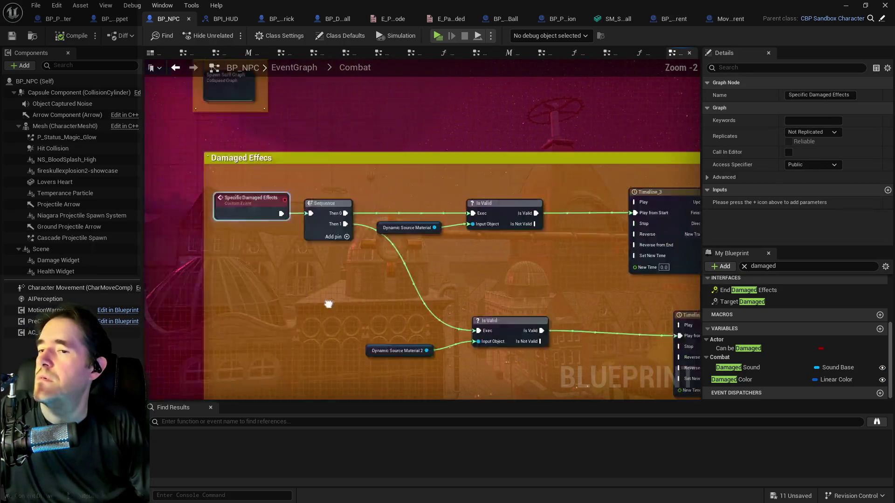
pyautogui.moveTo(510, 359)
pyautogui.mouseDown()
pyautogui.moveTo(386, 264)
pyautogui.moveTo(144, 247)
pyautogui.moveTo(329, 268)
pyautogui.moveTo(569, 196)
pyautogui.mouseUp()
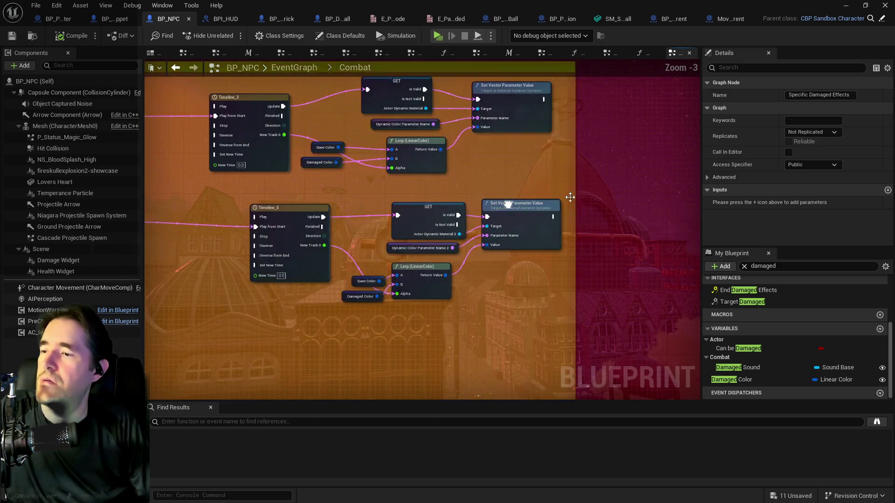
pyautogui.moveTo(186, 209); pyautogui.dragTo(471, 242)
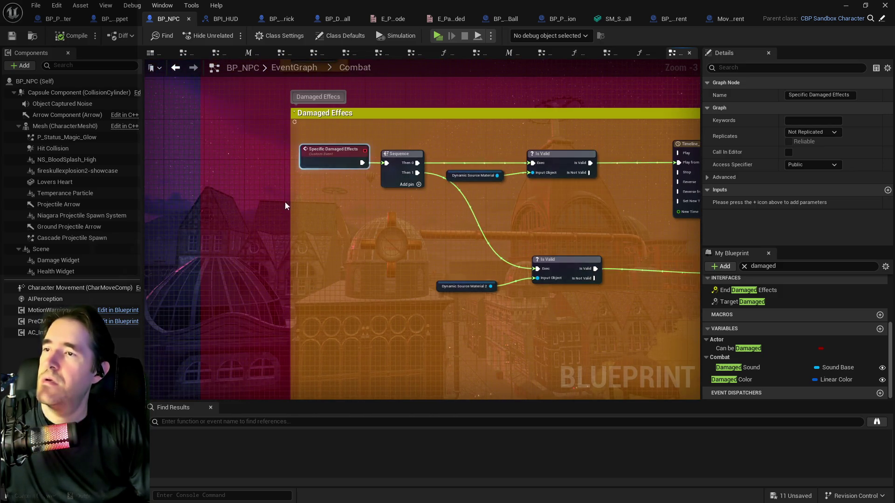
# Back in Target Damaged, open the Dead event in the Death Graph.
pyautogui.click(638, 54)
pyautogui.scroll(-2, 578, 134)
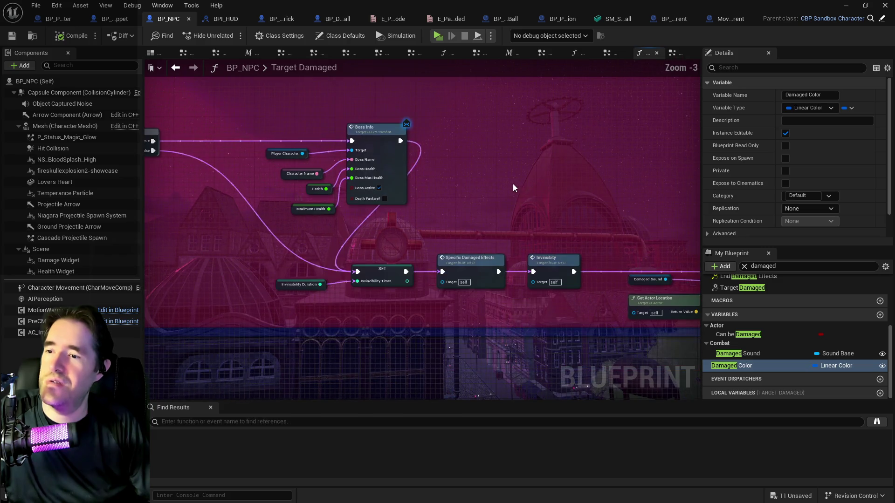
pyautogui.moveTo(513, 184)
pyautogui.mouseDown()
pyautogui.moveTo(505, 400)
pyautogui.moveTo(485, 275)
pyautogui.moveTo(390, 208)
pyautogui.mouseUp()
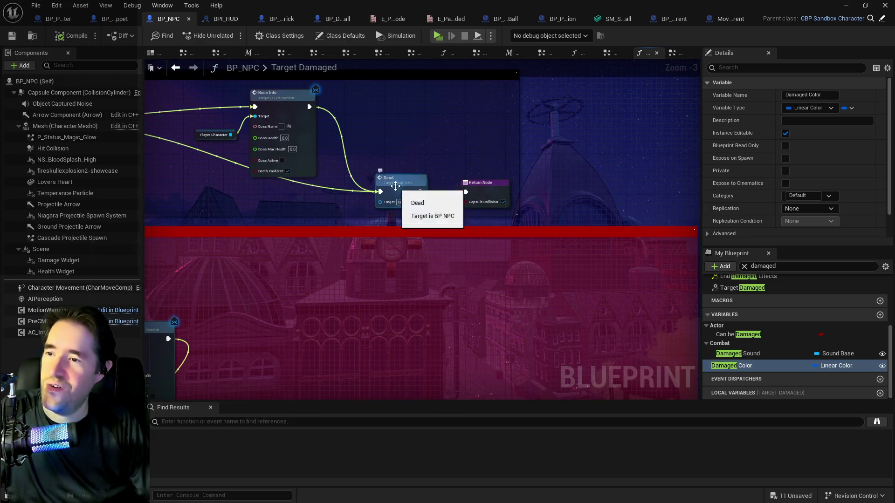
pyautogui.doubleClick(395, 186)
pyautogui.scroll(-6, 462, 309)
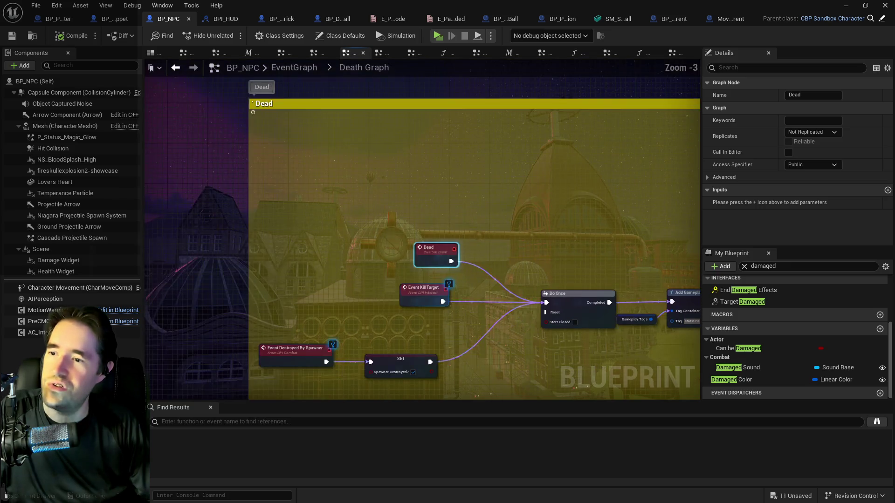
pyautogui.scroll(3, 403, 198)
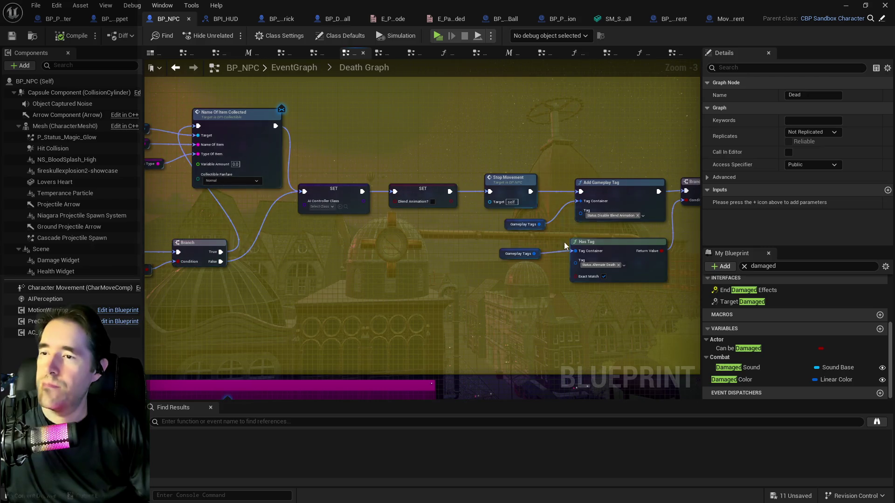
pyautogui.moveTo(210, 258); pyautogui.dragTo(248, 245)
pyautogui.scroll(-2, 459, 249)
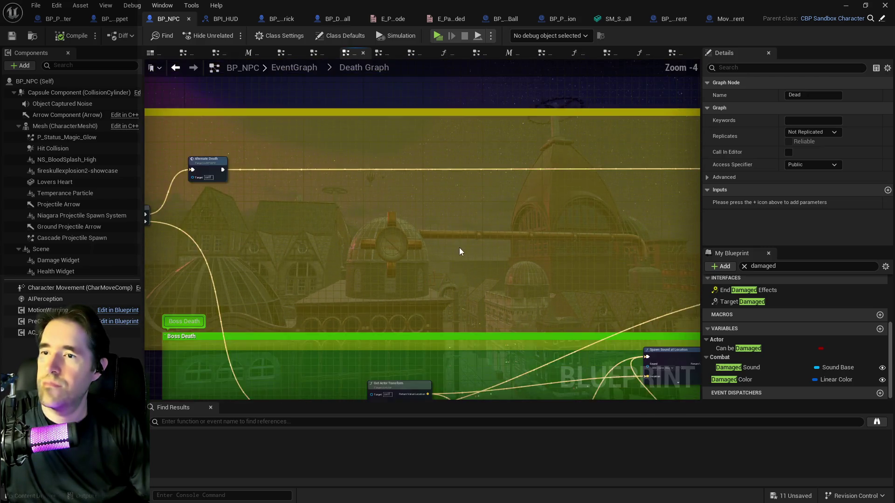
pyautogui.moveTo(517, 222)
pyautogui.mouseDown()
pyautogui.moveTo(412, 215)
pyautogui.moveTo(613, 135)
pyautogui.moveTo(321, 198)
pyautogui.moveTo(557, 222)
pyautogui.moveTo(486, 147)
pyautogui.moveTo(650, 183)
pyautogui.mouseUp()
pyautogui.scroll(4, 502, 328)
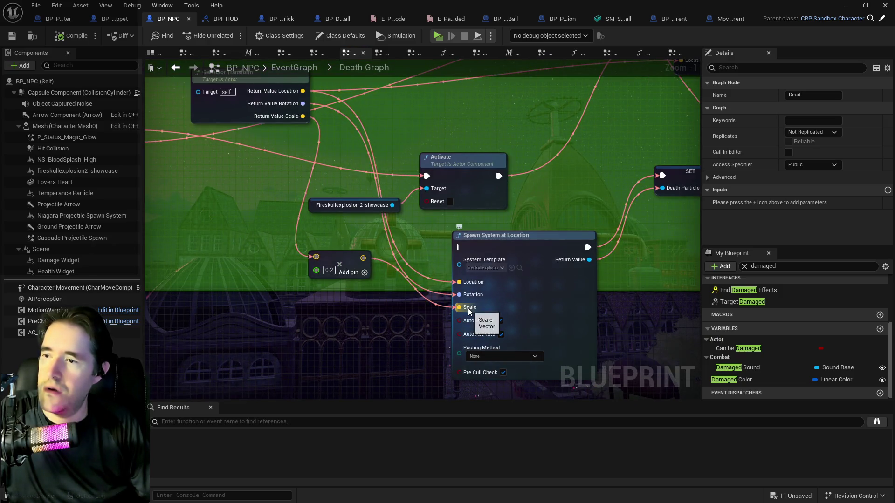
pyautogui.moveTo(440, 261); pyautogui.dragTo(402, 350)
pyautogui.scroll(-2, 387, 335)
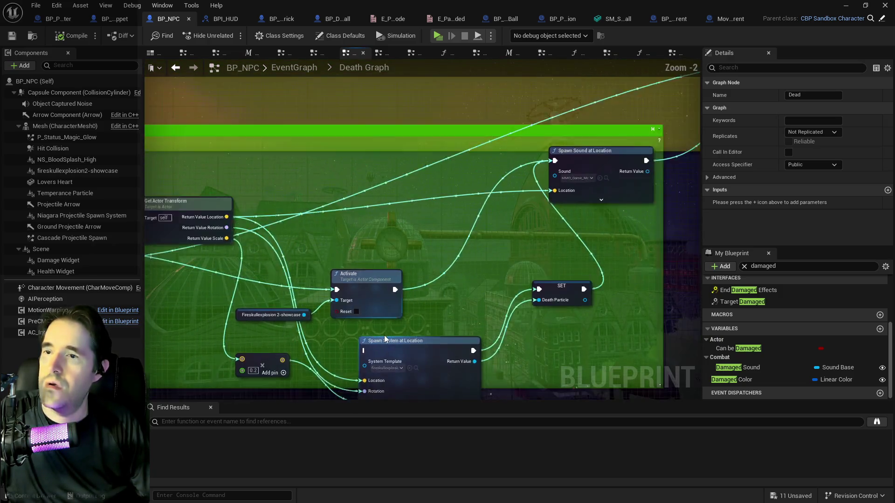
pyautogui.moveTo(435, 320)
pyautogui.mouseDown()
pyautogui.moveTo(563, 329)
pyautogui.moveTo(548, 341)
pyautogui.mouseUp()
pyautogui.scroll(-2, 339, 345)
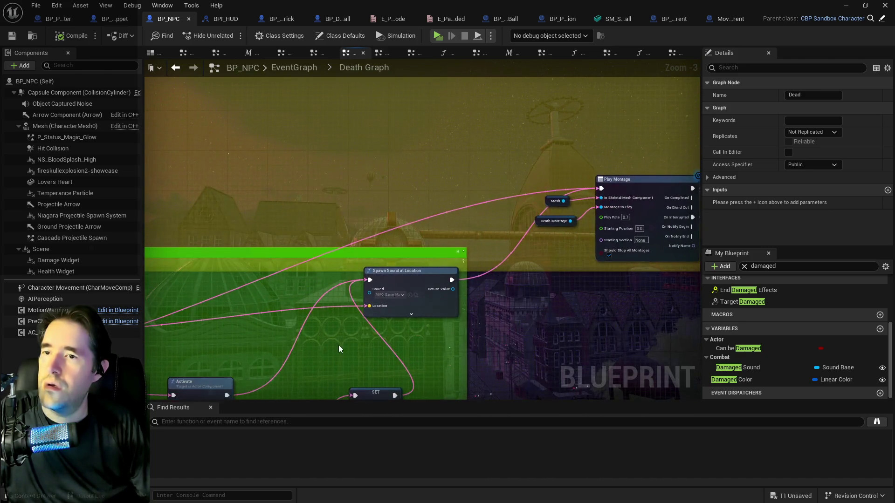
pyautogui.moveTo(442, 320)
pyautogui.mouseDown()
pyautogui.moveTo(440, 216)
pyautogui.moveTo(700, 164)
pyautogui.mouseUp()
pyautogui.moveTo(700, 291); pyautogui.dragTo(490, 238)
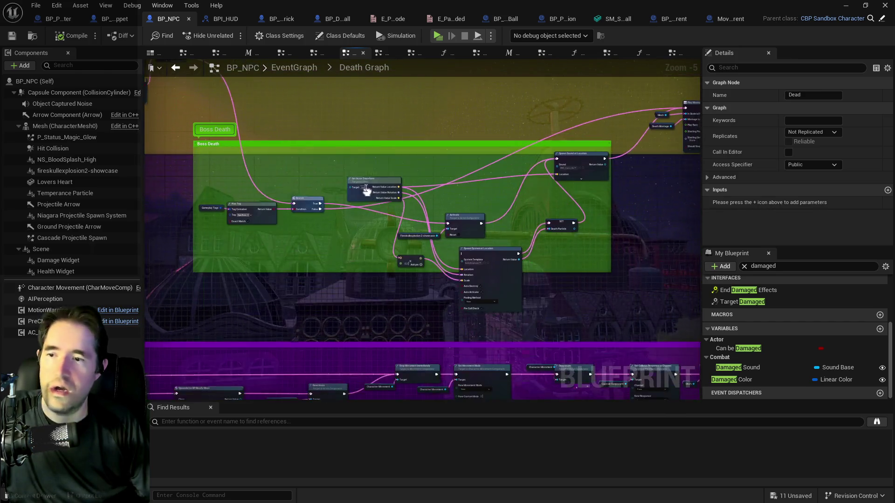
pyautogui.scroll(2, 490, 238)
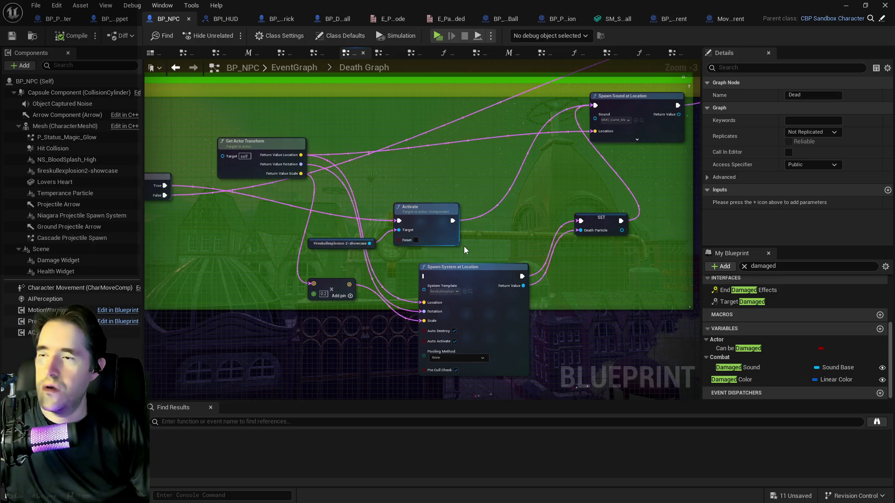
# Move the Activate node and the fireskull explosion variable higher in the Boss Death group.
pyautogui.moveTo(463, 246); pyautogui.dragTo(530, 264)
pyautogui.moveTo(489, 237)
pyautogui.mouseDown()
pyautogui.moveTo(493, 206)
pyautogui.moveTo(503, 208)
pyautogui.mouseUp()
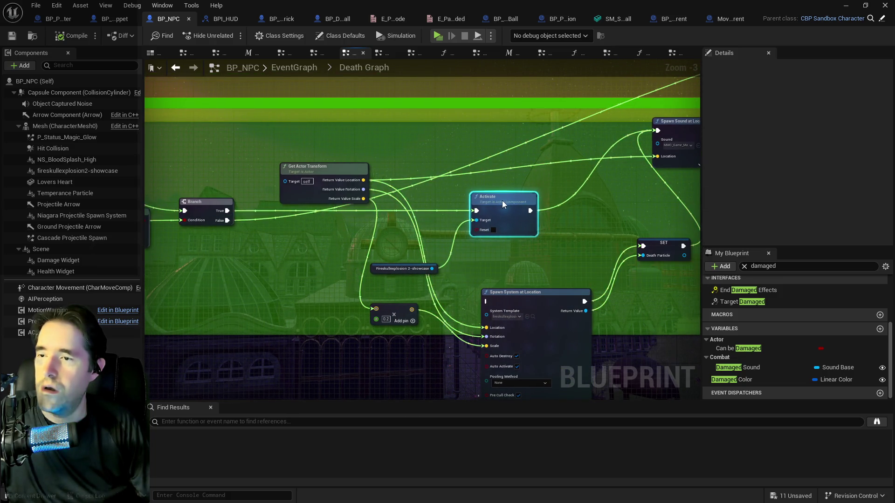
pyautogui.moveTo(377, 272)
pyautogui.mouseDown()
pyautogui.moveTo(371, 243)
pyautogui.moveTo(672, 321)
pyautogui.mouseUp()
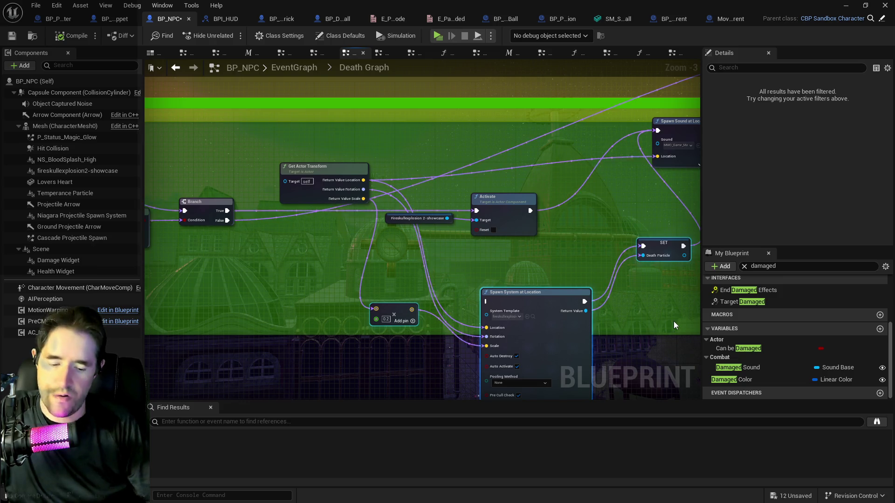
# Delete the Spawn System at Location, SET and math nodes, then undo to restore them.
pyautogui.press('Delete')
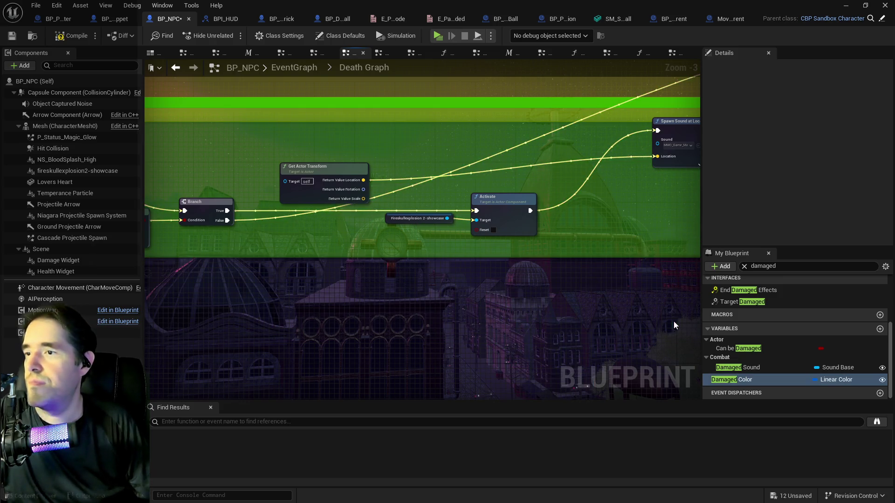
pyautogui.scroll(-1, 664, 320)
pyautogui.moveTo(517, 260); pyautogui.dragTo(309, 242)
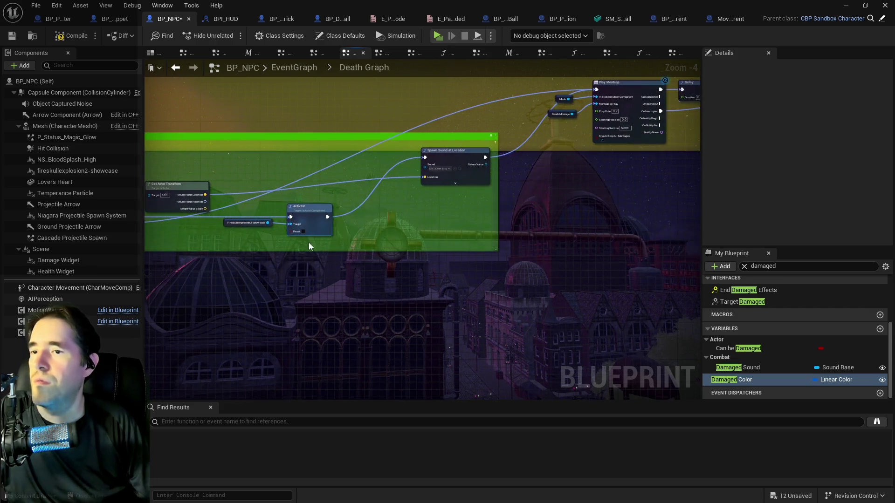
pyautogui.click(55, 7)
pyautogui.click(68, 32)
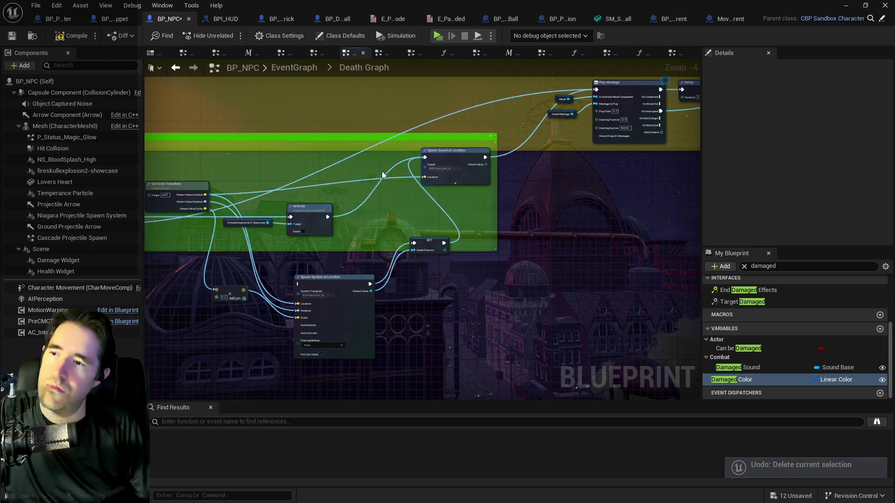
# Pan across the Boss Death section, Play Montage and spawn nodes to the graph's left part.
pyautogui.moveTo(376, 172)
pyautogui.mouseDown()
pyautogui.moveTo(579, 193)
pyautogui.moveTo(605, 208)
pyautogui.mouseUp()
pyautogui.scroll(-2, 596, 253)
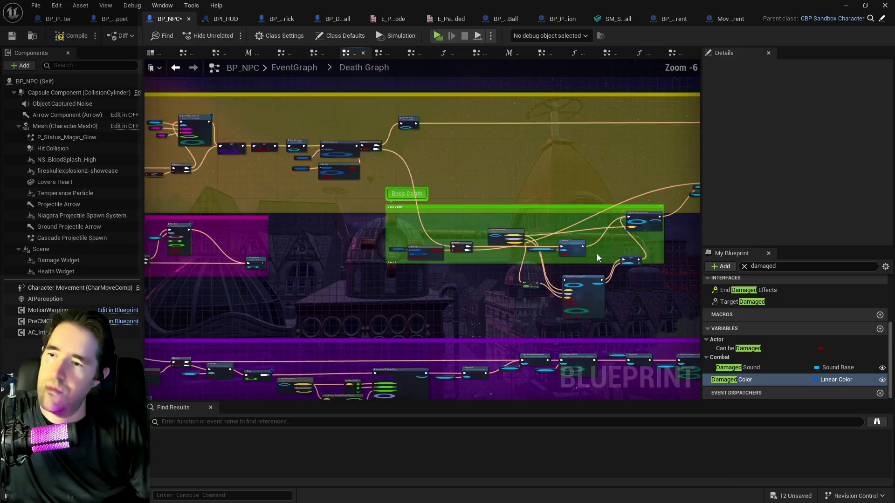
pyautogui.scroll(3, 499, 253)
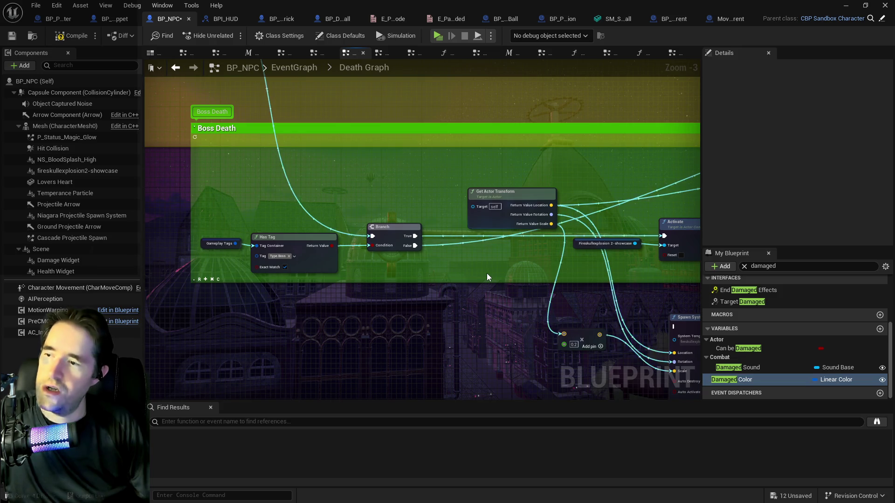
pyautogui.moveTo(490, 273)
pyautogui.mouseDown()
pyautogui.moveTo(326, 280)
pyautogui.moveTo(403, 296)
pyautogui.mouseUp()
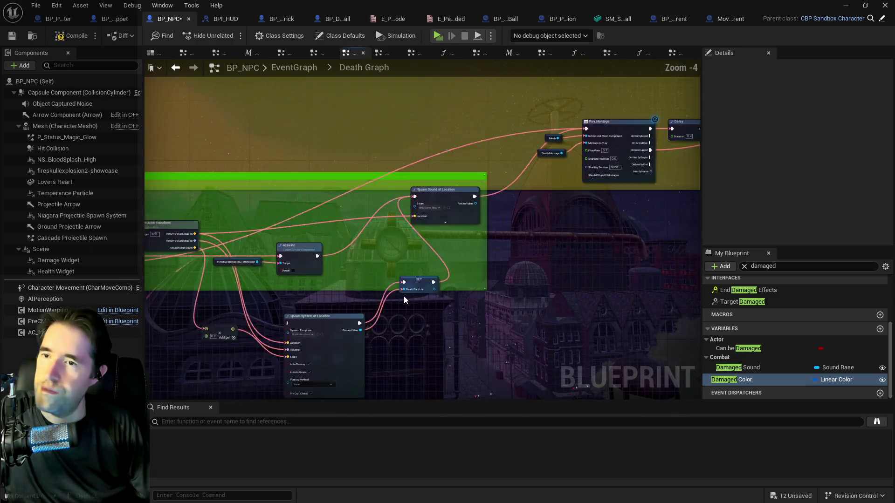
pyautogui.scroll(-2, 403, 296)
pyautogui.moveTo(501, 297)
pyautogui.mouseDown()
pyautogui.moveTo(555, 311)
pyautogui.moveTo(315, 284)
pyautogui.moveTo(505, 334)
pyautogui.moveTo(466, 267)
pyautogui.moveTo(476, 243)
pyautogui.moveTo(529, 245)
pyautogui.moveTo(384, 233)
pyautogui.moveTo(619, 233)
pyautogui.moveTo(594, 241)
pyautogui.moveTo(156, 243)
pyautogui.mouseUp()
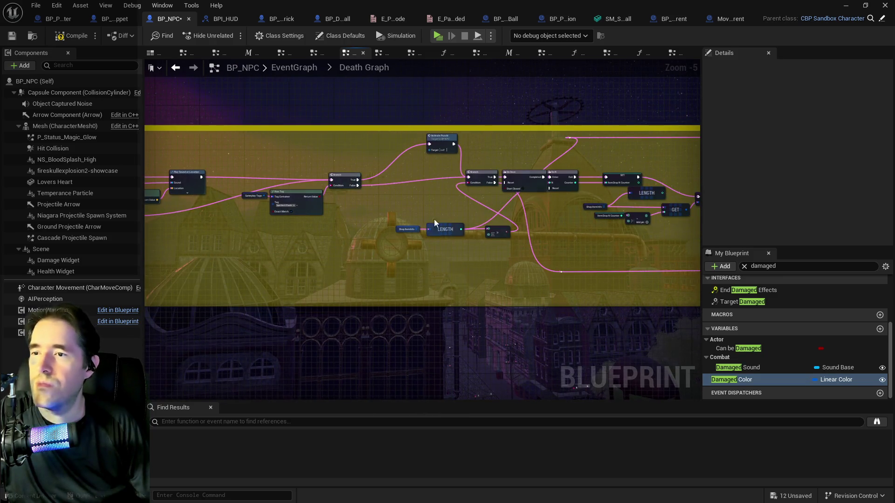
# Align the SET, Random Integer in Range, <= and Branch nodes in a neat row.
pyautogui.moveTo(582, 236); pyautogui.dragTo(244, 224)
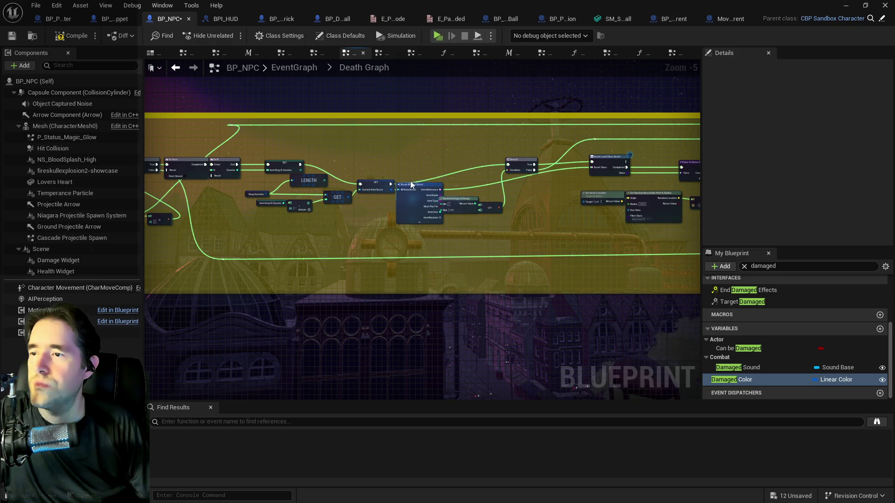
pyautogui.scroll(2, 361, 188)
pyautogui.moveTo(361, 188)
pyautogui.mouseDown()
pyautogui.moveTo(413, 155)
pyautogui.moveTo(384, 149)
pyautogui.mouseUp()
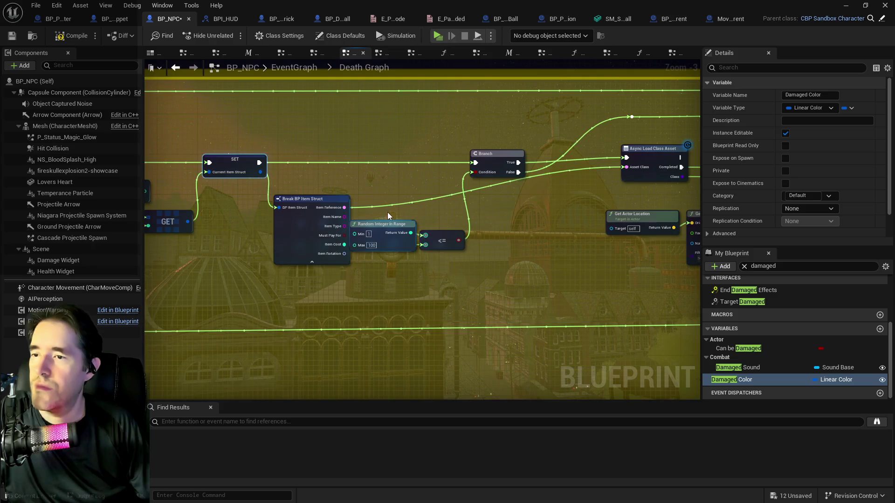
pyautogui.moveTo(447, 248)
pyautogui.mouseDown()
pyautogui.moveTo(448, 198)
pyautogui.moveTo(493, 258)
pyautogui.moveTo(493, 249)
pyautogui.mouseUp()
pyautogui.click(431, 228)
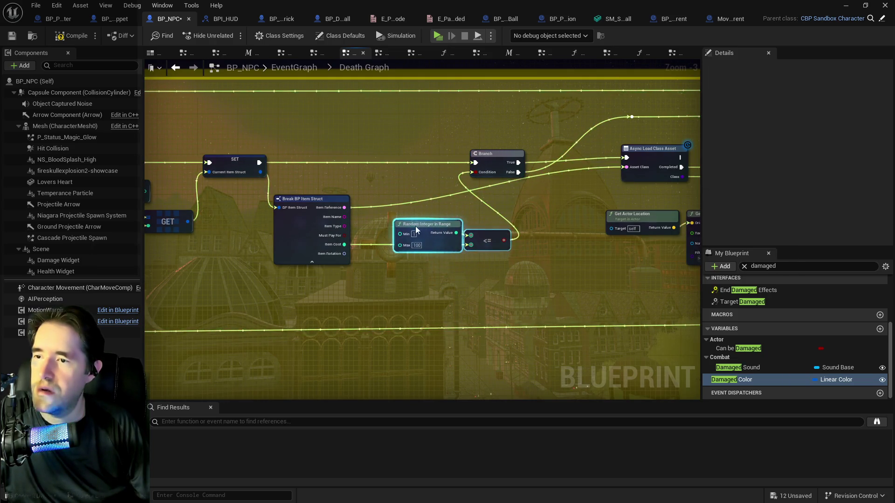
pyautogui.moveTo(418, 208); pyautogui.dragTo(426, 213)
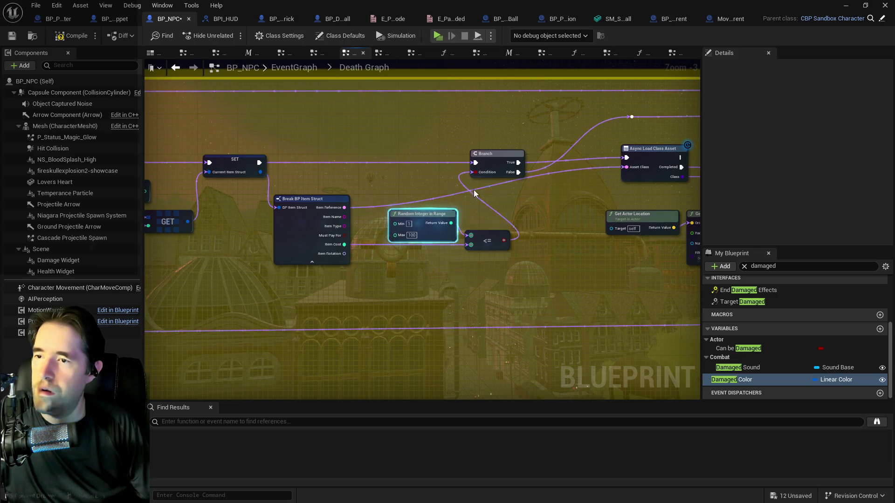
pyautogui.moveTo(507, 159)
pyautogui.mouseDown()
pyautogui.moveTo(550, 160)
pyautogui.moveTo(524, 157)
pyautogui.moveTo(537, 165)
pyautogui.mouseUp()
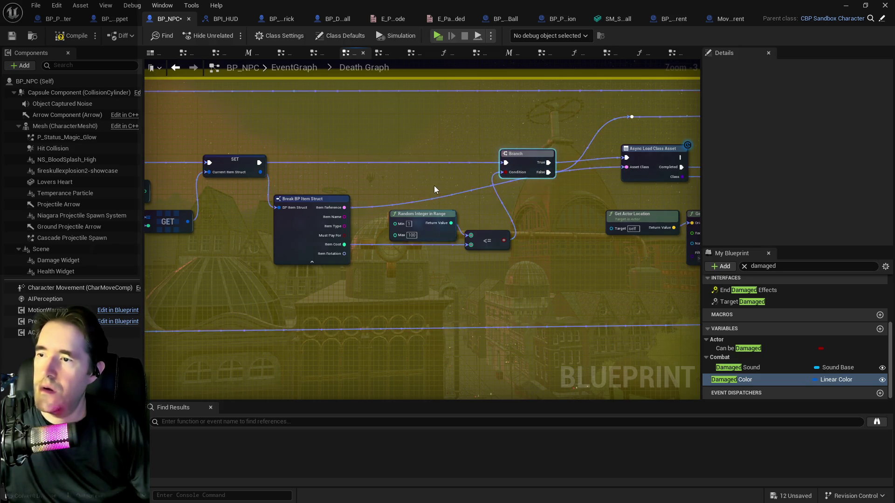
# Pan along to the LENGTH and Waiting on Death nodes and the purple comment box.
pyautogui.moveTo(434, 186); pyautogui.dragTo(151, 190)
pyautogui.moveTo(626, 216)
pyautogui.mouseDown()
pyautogui.moveTo(489, 213)
pyautogui.moveTo(464, 228)
pyautogui.moveTo(175, 231)
pyautogui.mouseUp()
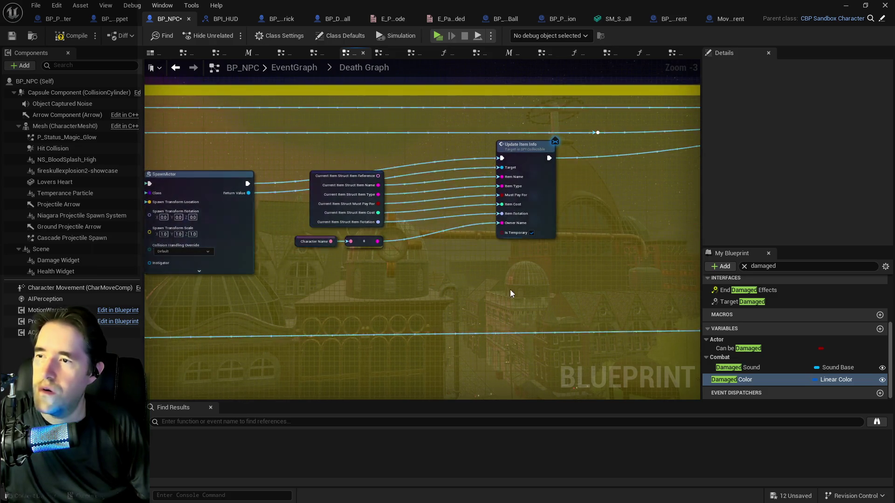
pyautogui.moveTo(509, 294)
pyautogui.mouseDown()
pyautogui.moveTo(488, 248)
pyautogui.moveTo(214, 217)
pyautogui.mouseUp()
pyautogui.scroll(-2, 302, 220)
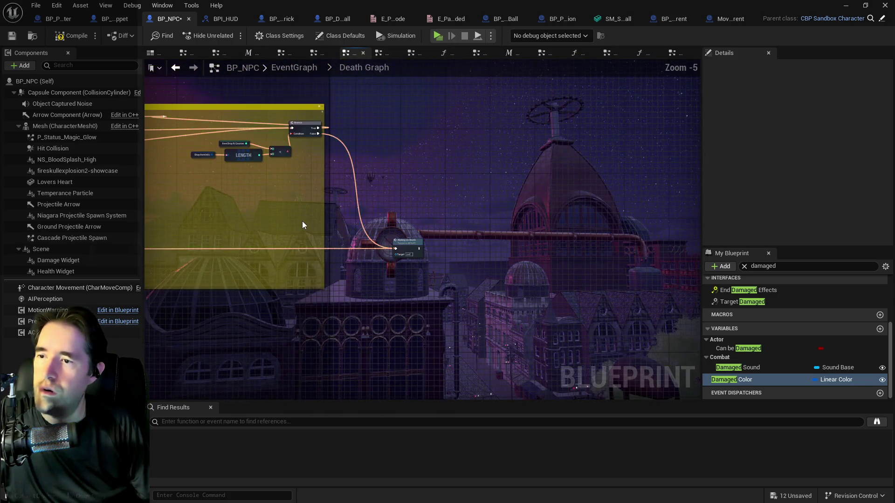
pyautogui.scroll(-4, 444, 272)
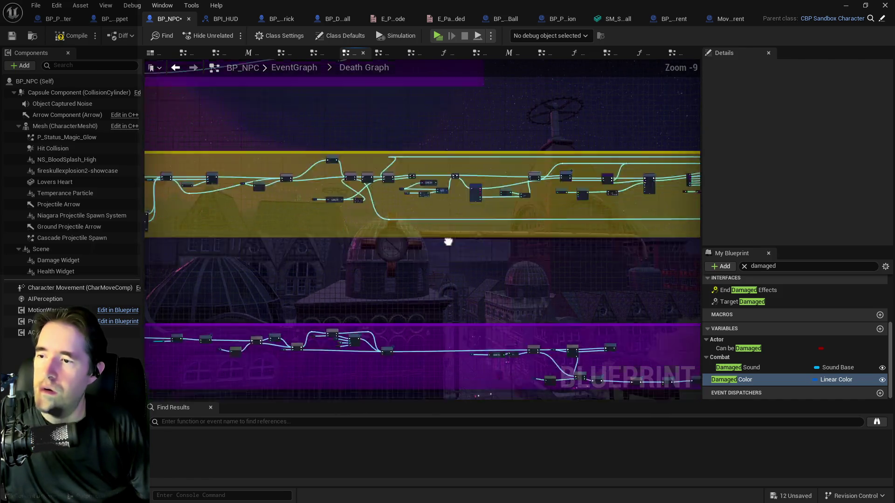
pyautogui.moveTo(447, 242); pyautogui.dragTo(367, 259)
pyautogui.scroll(3, 367, 259)
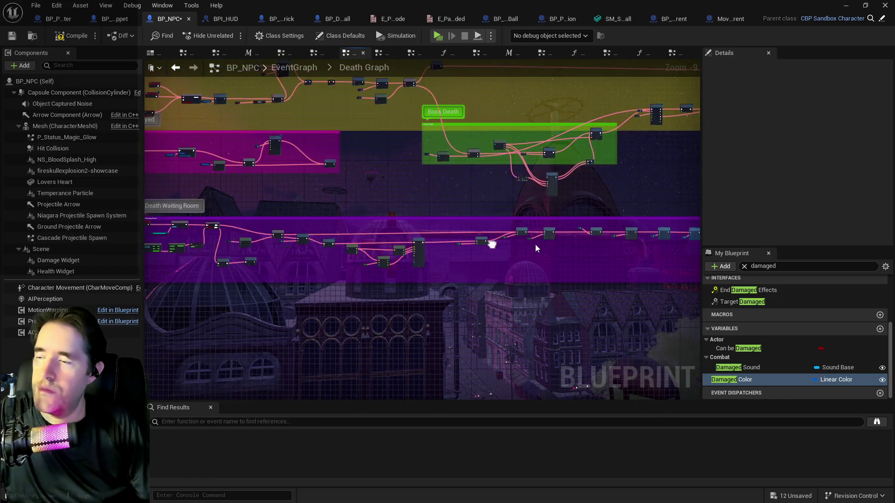
pyautogui.scroll(4, 319, 257)
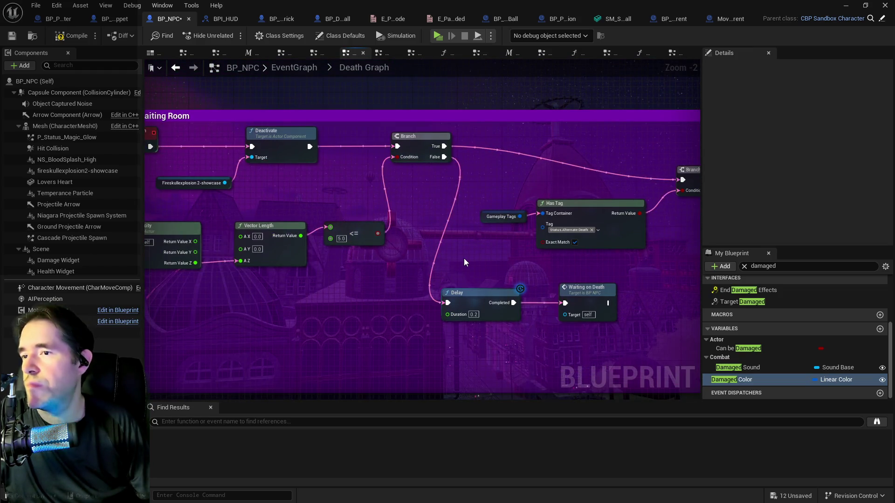
# Pan through the Activate, Get Random Reachable Point, Stop Movement and Set Collision nodes.
pyautogui.moveTo(463, 258); pyautogui.dragTo(301, 235)
pyautogui.moveTo(591, 245); pyautogui.dragTo(206, 227)
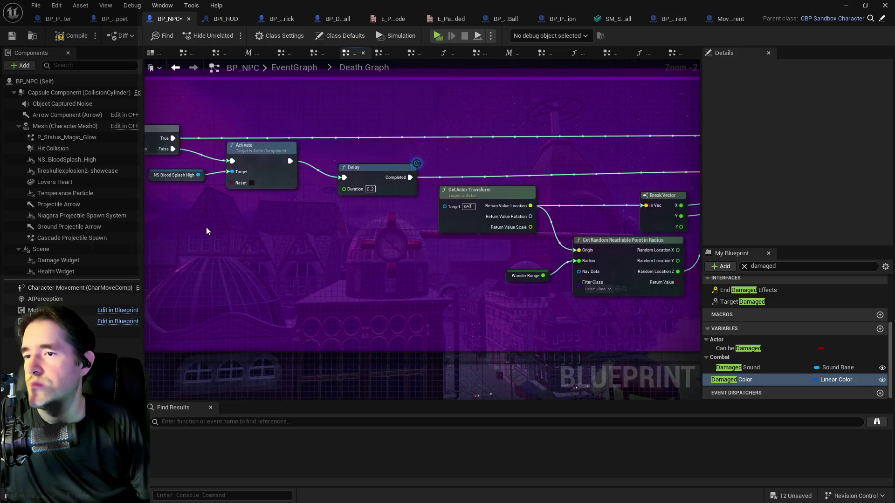
pyautogui.scroll(-2, 505, 247)
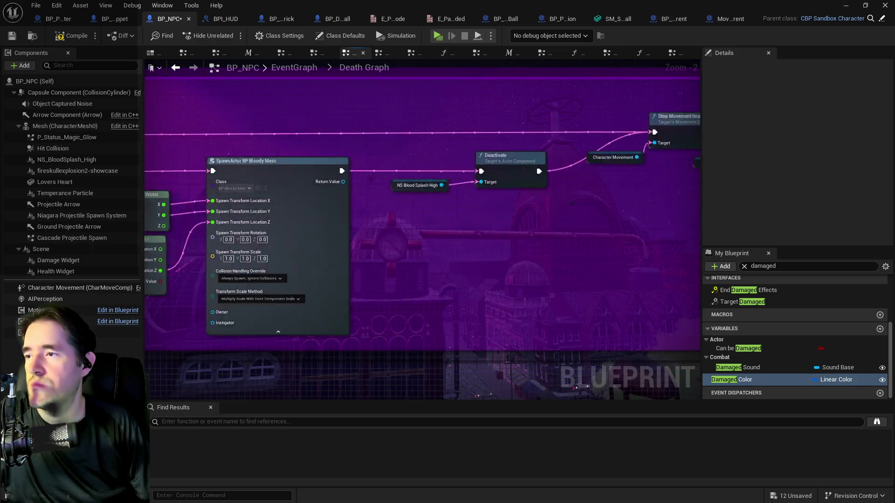
pyautogui.moveTo(505, 247)
pyautogui.mouseDown()
pyautogui.moveTo(298, 238)
pyautogui.moveTo(454, 275)
pyautogui.moveTo(399, 254)
pyautogui.mouseUp()
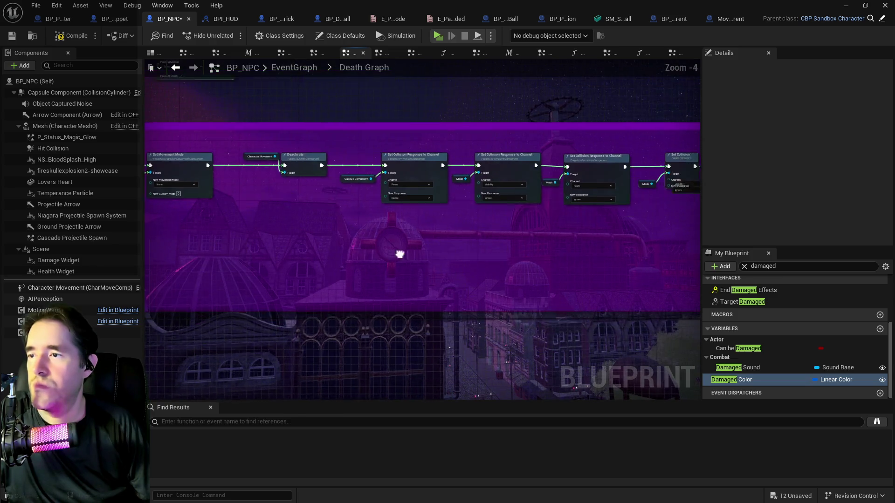
pyautogui.moveTo(635, 254); pyautogui.dragTo(342, 256)
# Follow the death sequence through Has Tag, For Each Loop and Destroy Actor, then select Target Damaged.
pyautogui.moveTo(585, 255)
pyautogui.mouseDown()
pyautogui.moveTo(399, 246)
pyautogui.moveTo(535, 245)
pyautogui.moveTo(286, 240)
pyautogui.moveTo(515, 250)
pyautogui.mouseUp()
pyautogui.moveTo(652, 242); pyautogui.dragTo(528, 241)
pyautogui.moveTo(592, 237); pyautogui.dragTo(378, 228)
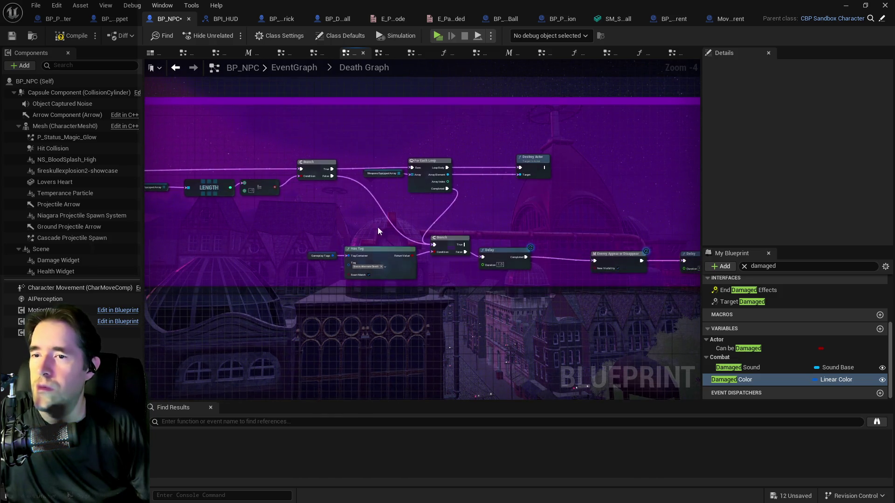
pyautogui.moveTo(552, 215); pyautogui.dragTo(320, 211)
pyautogui.moveTo(550, 206)
pyautogui.mouseDown()
pyautogui.moveTo(479, 205)
pyautogui.moveTo(617, 251)
pyautogui.mouseUp()
pyautogui.scroll(-4, 559, 254)
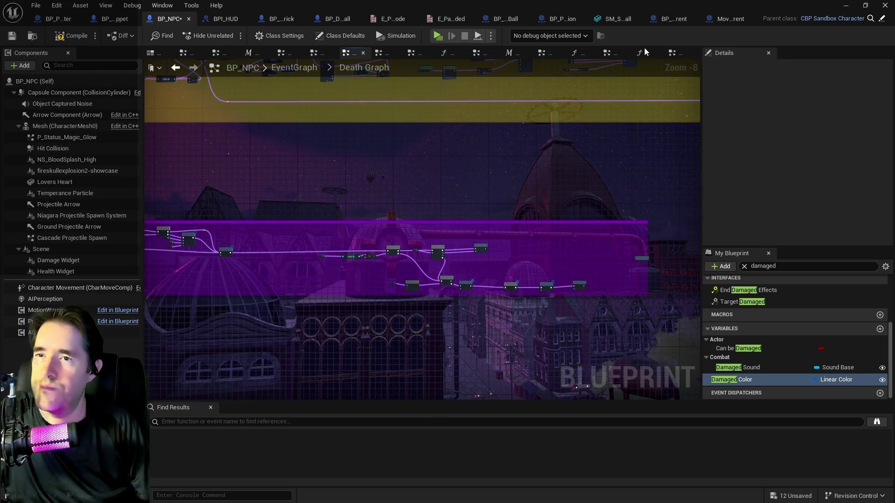
pyautogui.click(732, 302)
# Open the Target Damaged graph, view the nodes left of Dead, and dismiss the action menu.
pyautogui.doubleClick(732, 302)
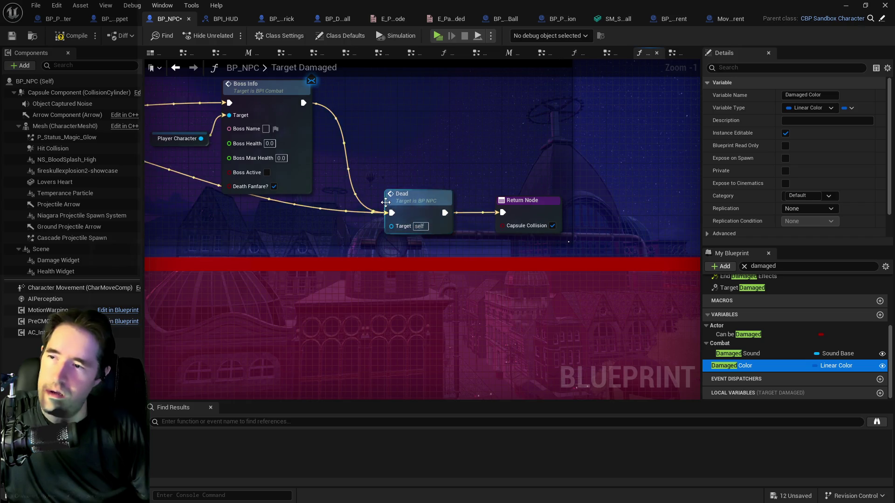
pyautogui.moveTo(460, 238)
pyautogui.mouseDown()
pyautogui.moveTo(435, 171)
pyautogui.moveTo(496, 223)
pyautogui.moveTo(651, 188)
pyautogui.moveTo(700, 193)
pyautogui.mouseUp()
pyautogui.rightClick(291, 186)
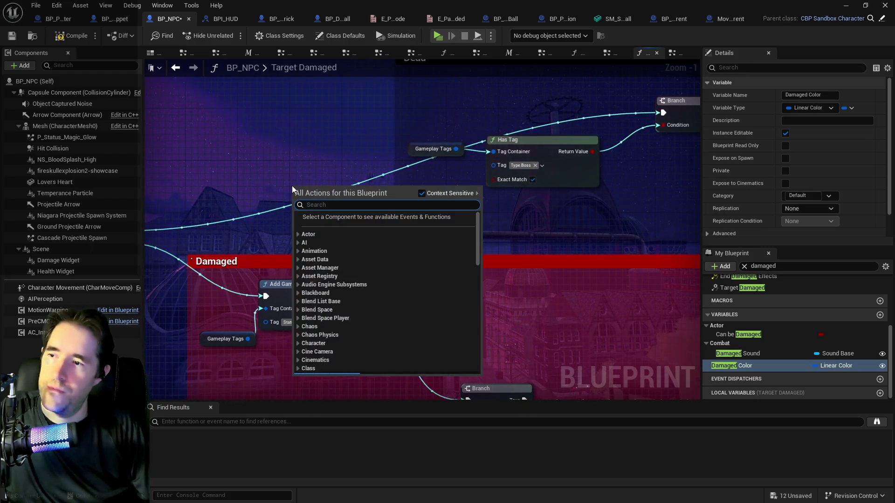
pyautogui.scroll(-2, 281, 181)
pyautogui.press('Escape')
# Frame the whole Damaged comment section, then switch to the Combat graph.
pyautogui.scroll(-3, 384, 174)
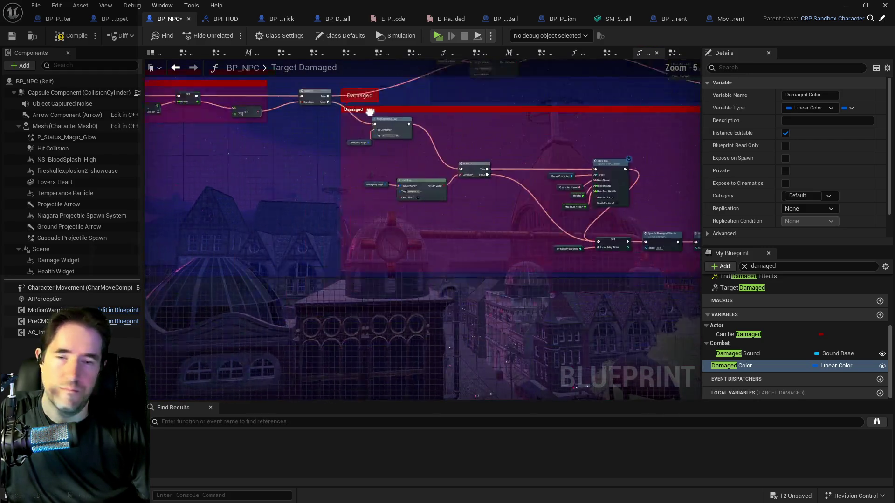
pyautogui.moveTo(385, 174)
pyautogui.mouseDown()
pyautogui.moveTo(384, 267)
pyautogui.moveTo(526, 255)
pyautogui.moveTo(508, 191)
pyautogui.moveTo(423, 264)
pyautogui.moveTo(322, 295)
pyautogui.mouseUp()
pyautogui.scroll(1, 384, 172)
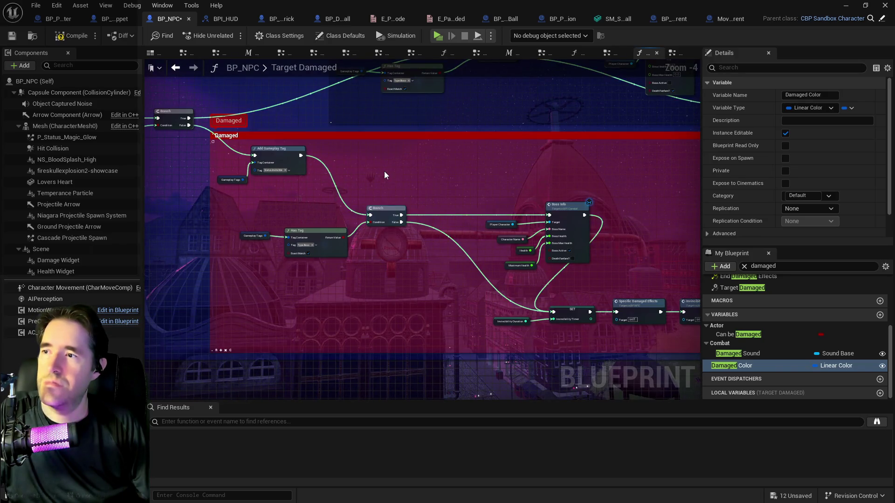
pyautogui.scroll(1, 384, 171)
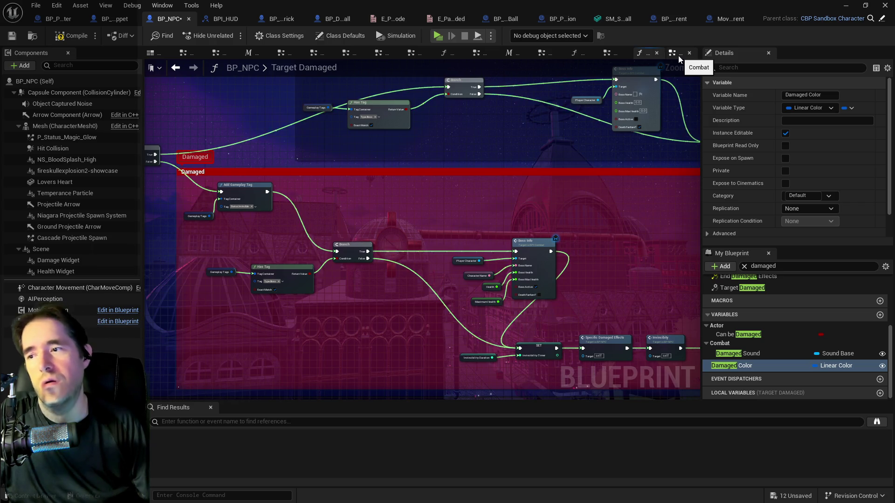
pyautogui.moveTo(479, 172)
pyautogui.mouseDown()
pyautogui.moveTo(573, 138)
pyautogui.moveTo(407, 136)
pyautogui.moveTo(422, 143)
pyautogui.mouseUp()
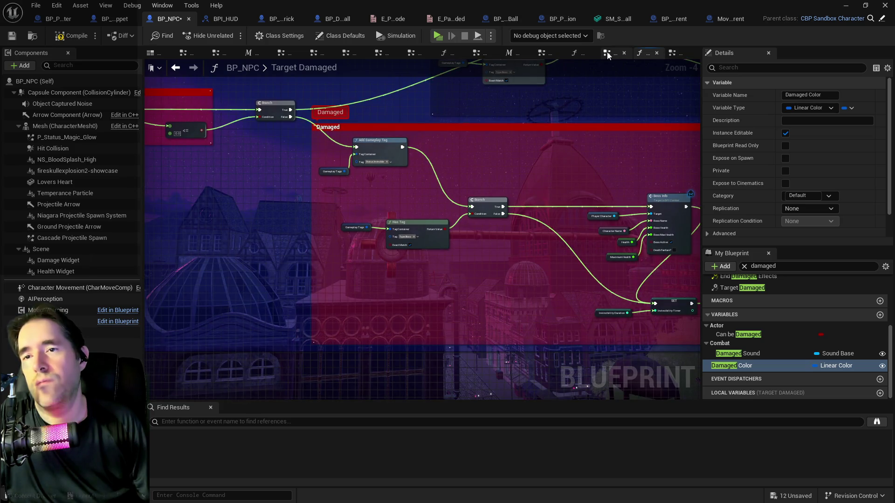
pyautogui.click(671, 54)
# Add a custom event named 'Extra Damage Effects' and move it up and left.
pyautogui.scroll(-3, 507, 212)
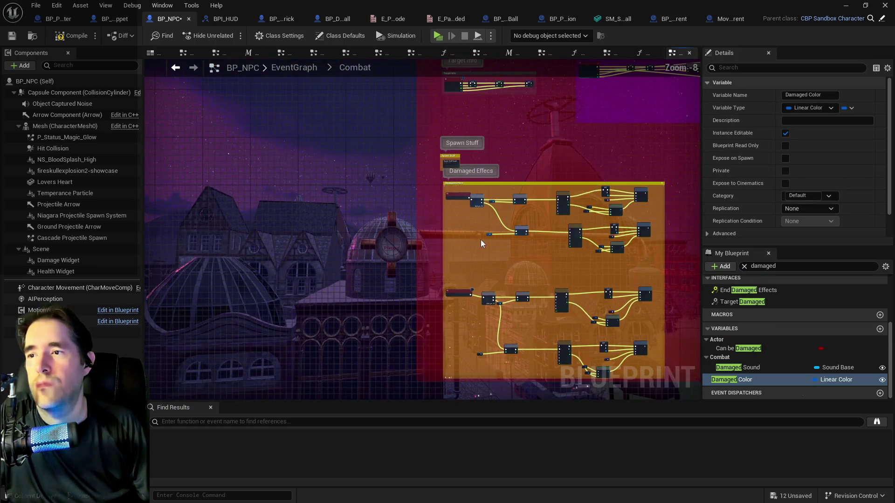
pyautogui.scroll(3, 480, 240)
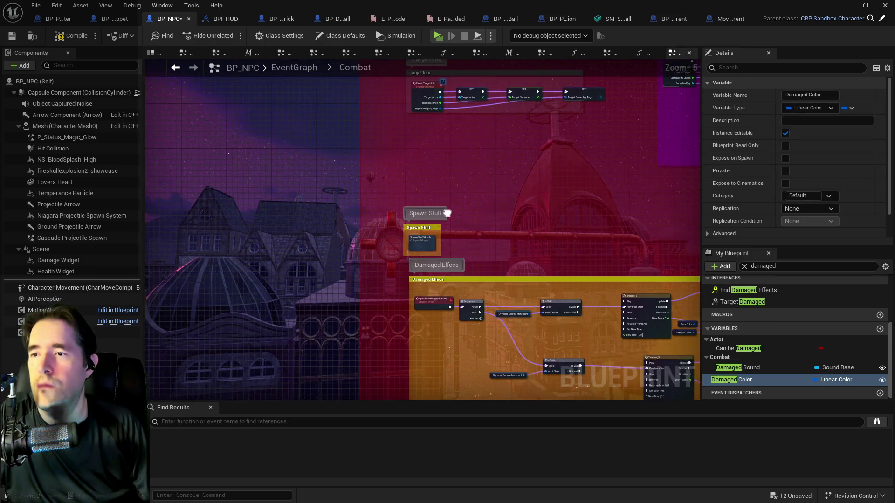
pyautogui.rightClick(425, 227)
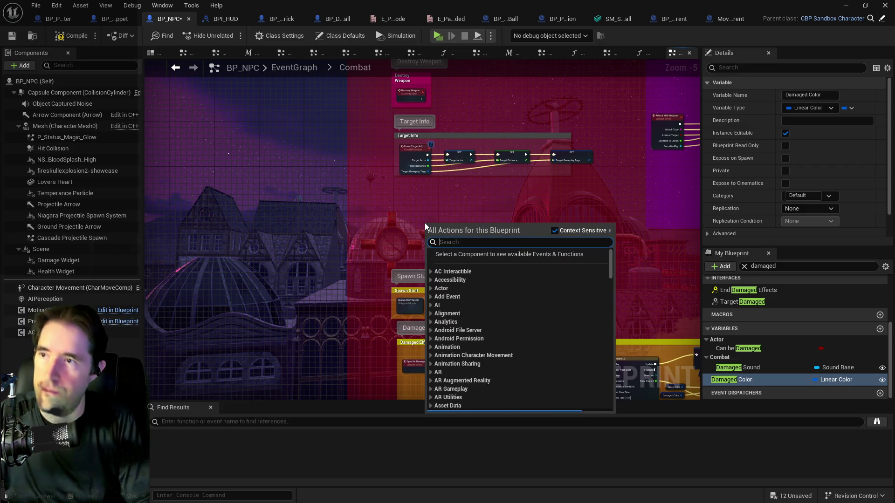
pyautogui.write('custom')
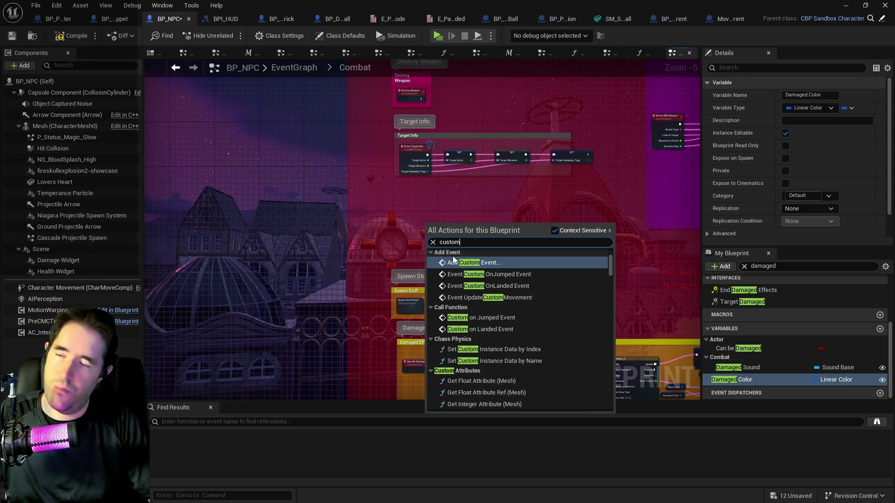
pyautogui.click(452, 262)
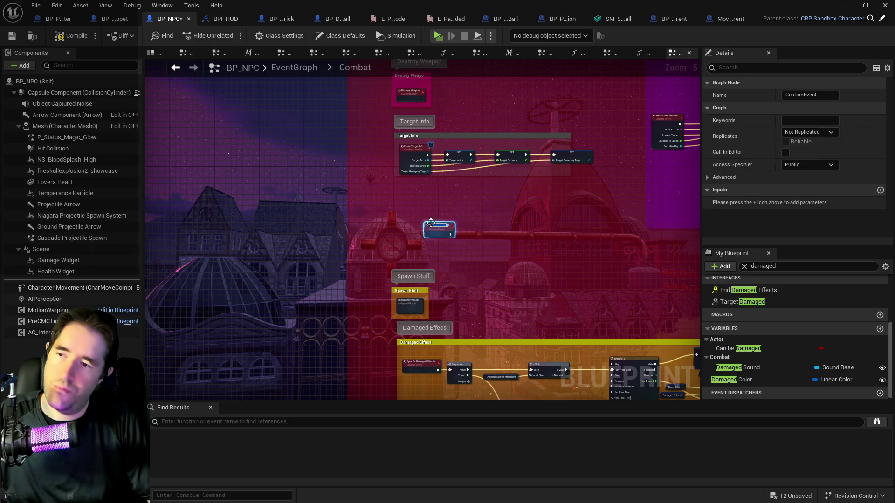
pyautogui.write('Extra')
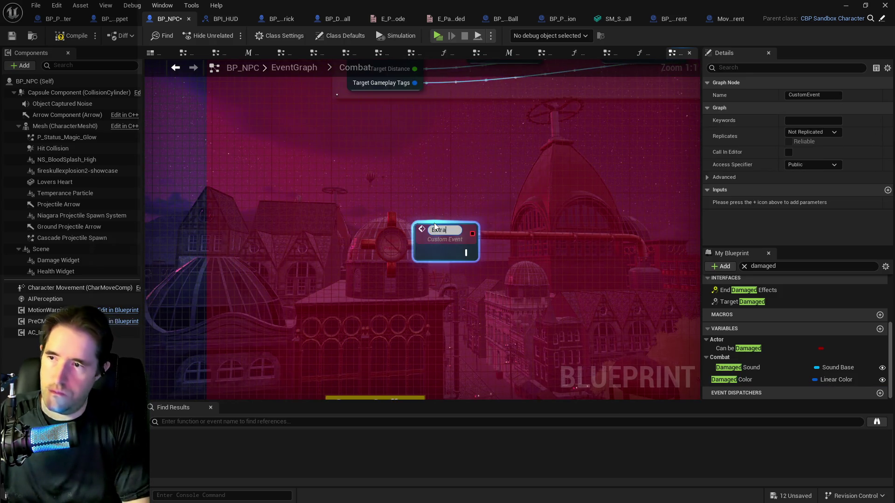
pyautogui.write(' Damage ')
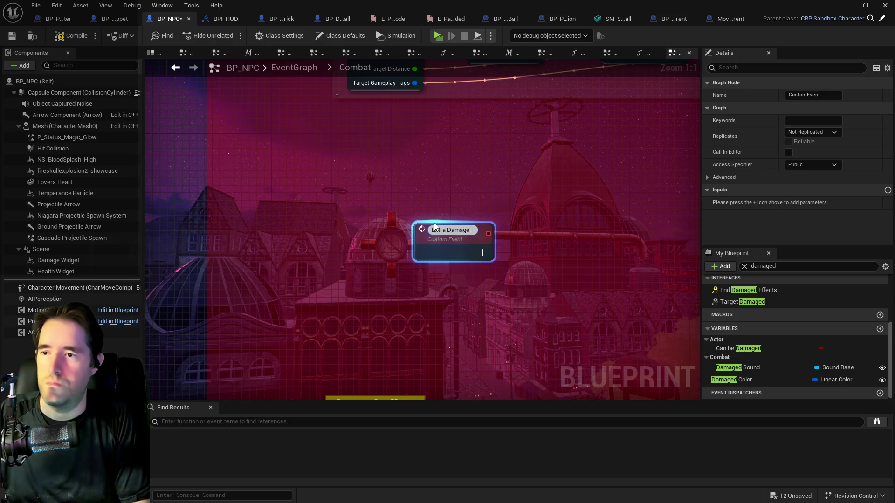
pyautogui.write('Effects')
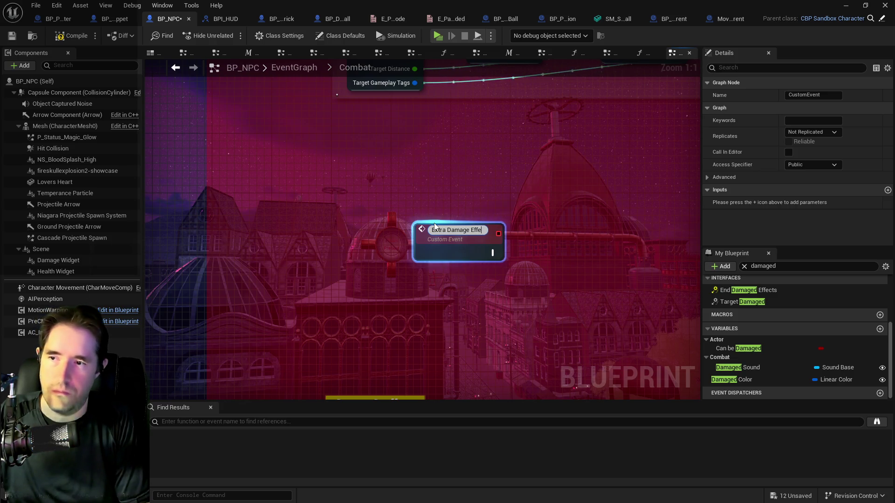
pyautogui.press('Return')
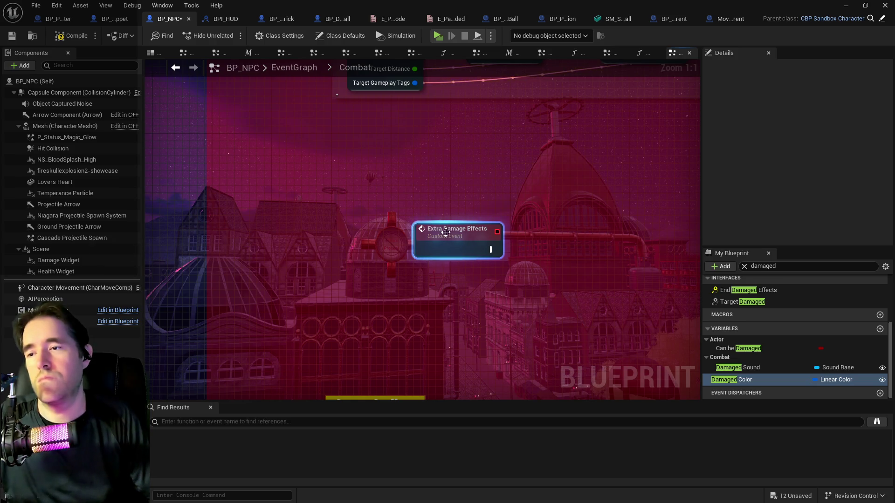
pyautogui.moveTo(444, 259); pyautogui.dragTo(384, 207)
# Add a second custom event, Extra Death Effects, below it and select both events.
pyautogui.rightClick(378, 233)
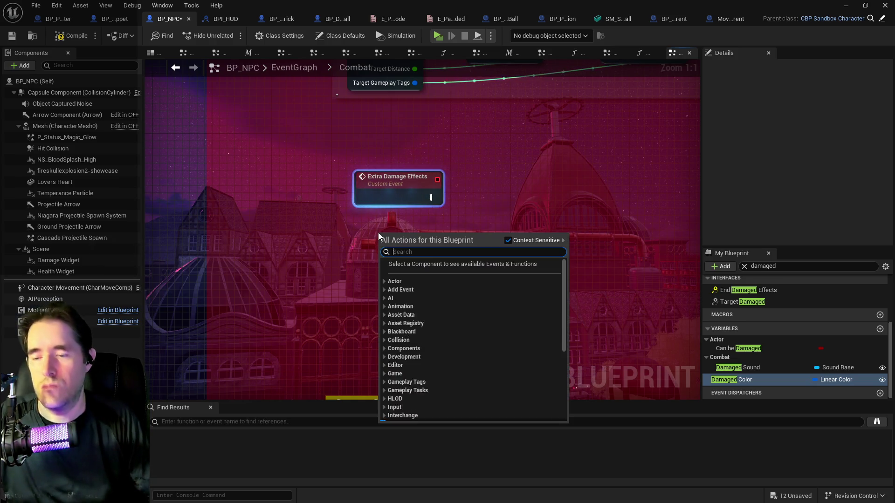
pyautogui.write('e')
pyautogui.press('BackSpace')
pyautogui.write('custom')
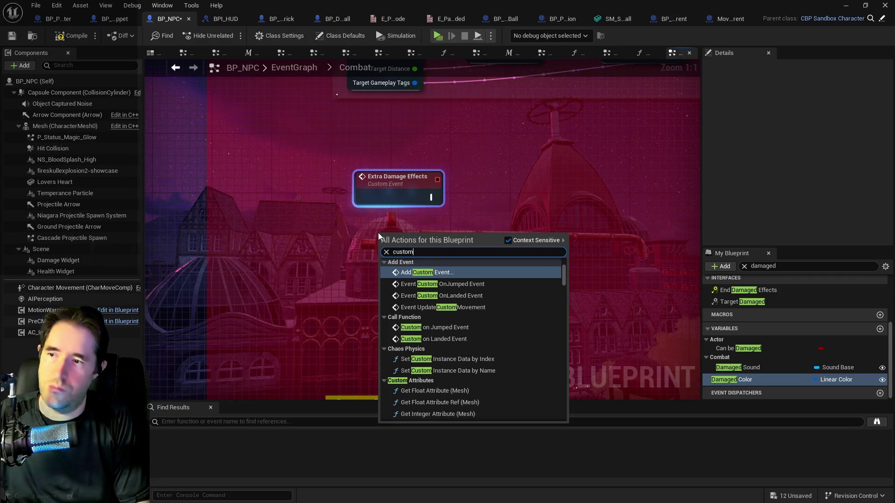
pyautogui.click(404, 272)
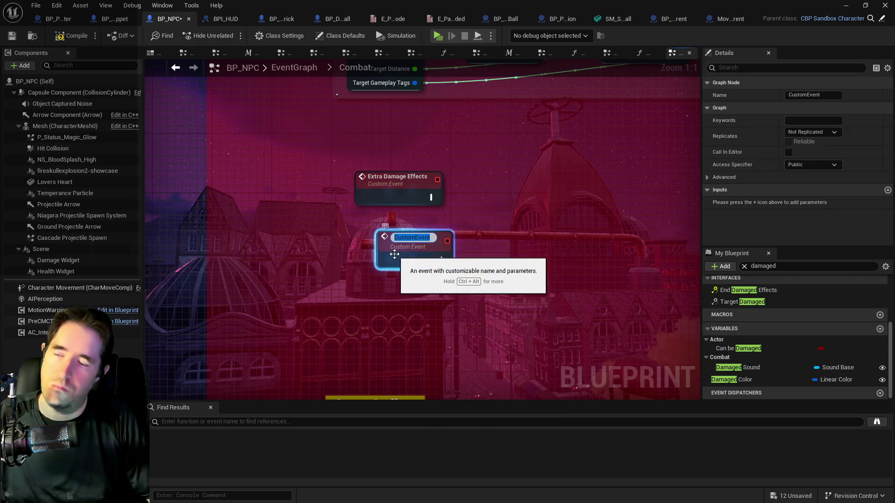
pyautogui.write('Extra Deata')
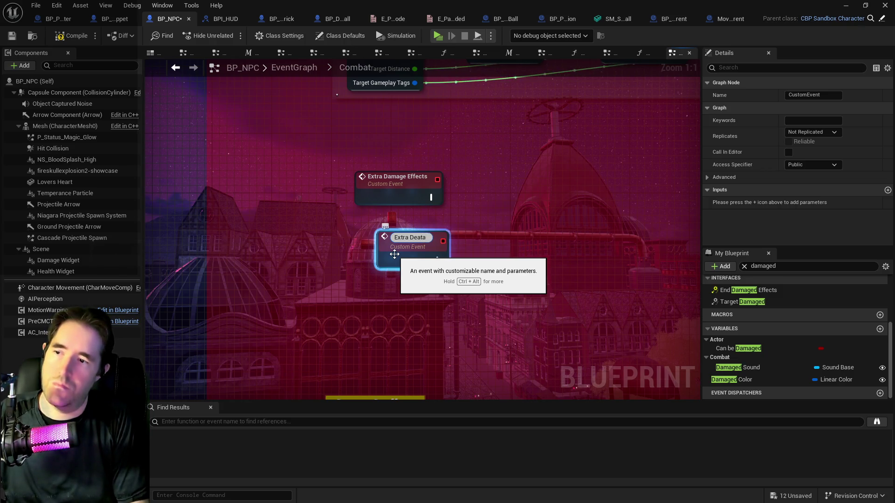
pyautogui.press('BackSpace')
pyautogui.write('h Effects')
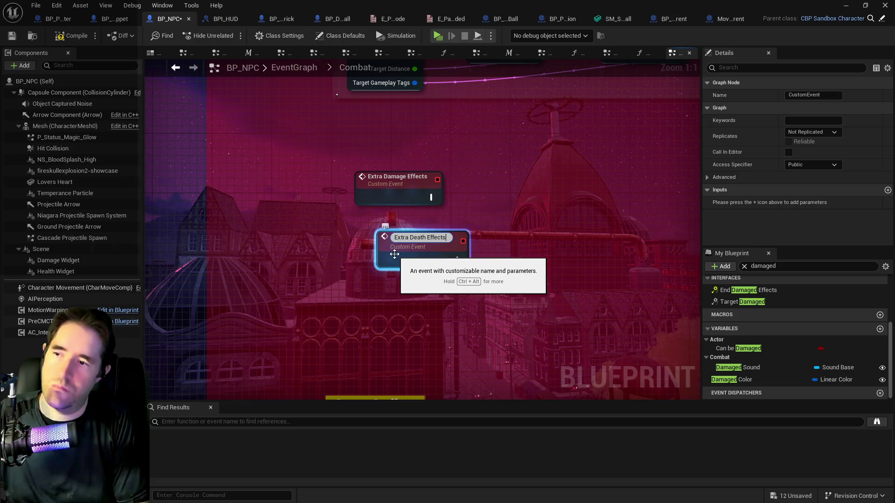
pyautogui.moveTo(401, 251); pyautogui.dragTo(382, 260)
pyautogui.moveTo(311, 140); pyautogui.dragTo(485, 303)
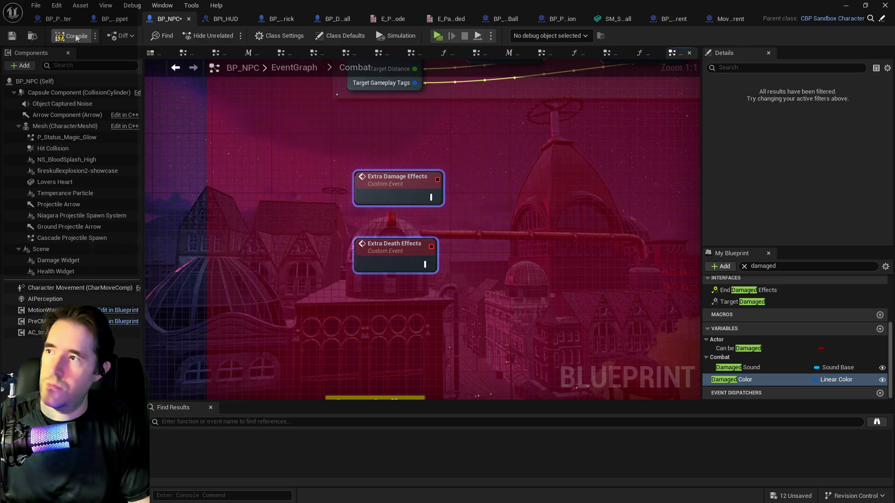
# Wrap both custom events in a comment titled 'Extra Combat Effects' and Save All.
pyautogui.click(12, 36)
pyautogui.moveTo(294, 140); pyautogui.dragTo(510, 309)
pyautogui.press('c')
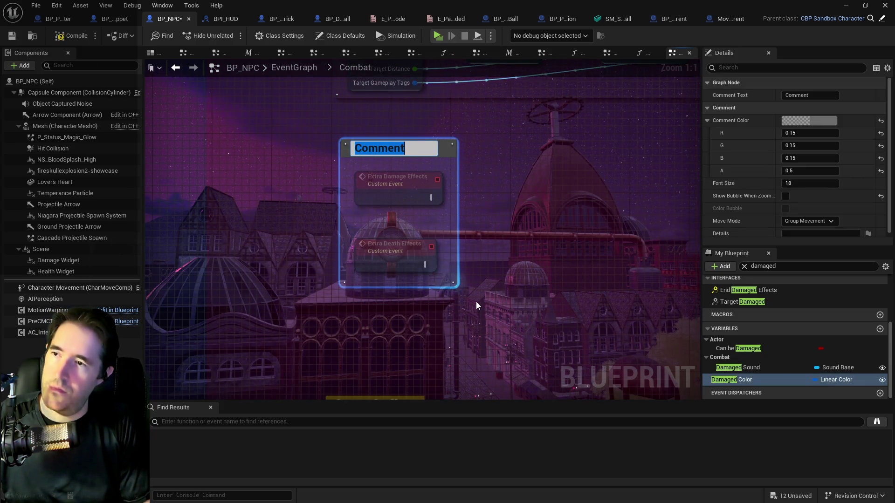
pyautogui.write('Extra')
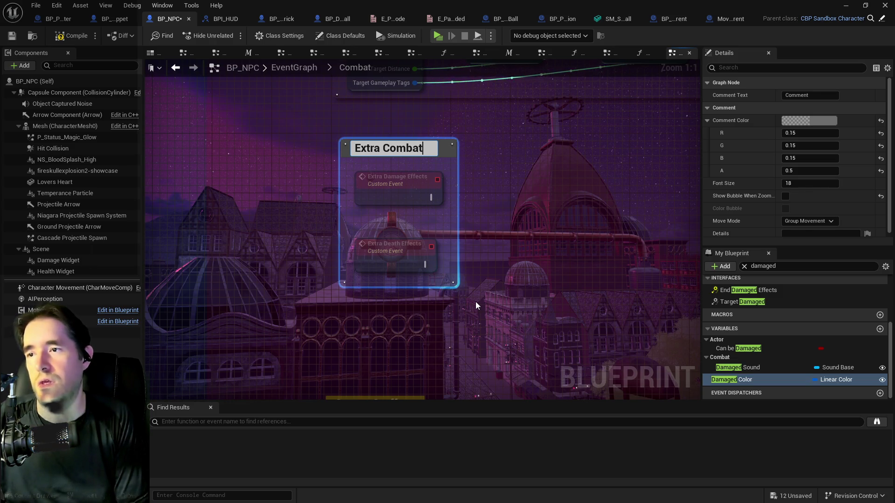
pyautogui.write('Effects')
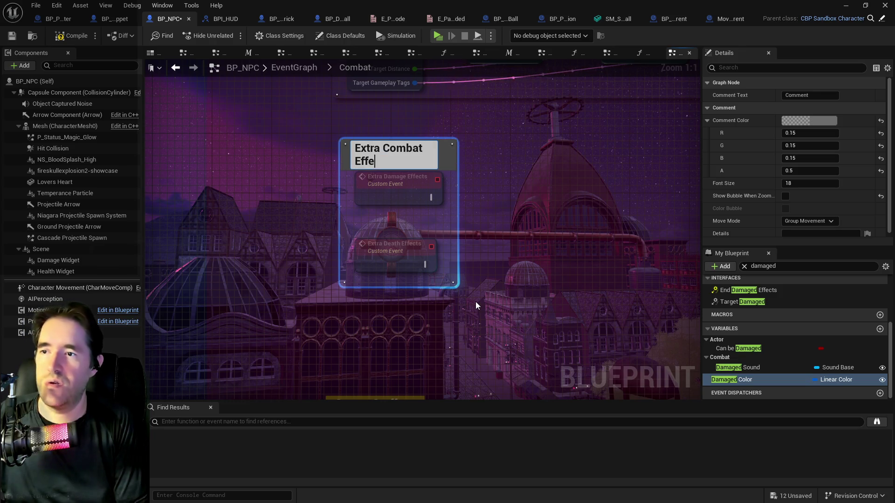
pyautogui.press('Return')
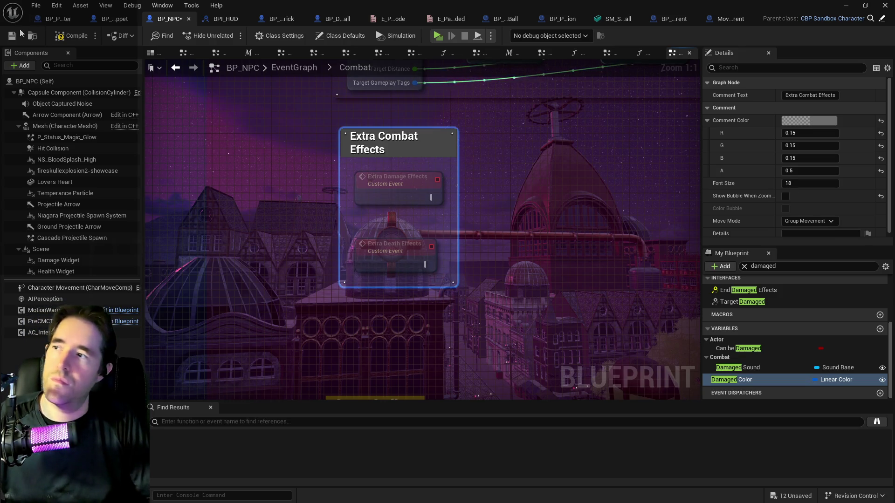
pyautogui.click(35, 5)
pyautogui.click(56, 73)
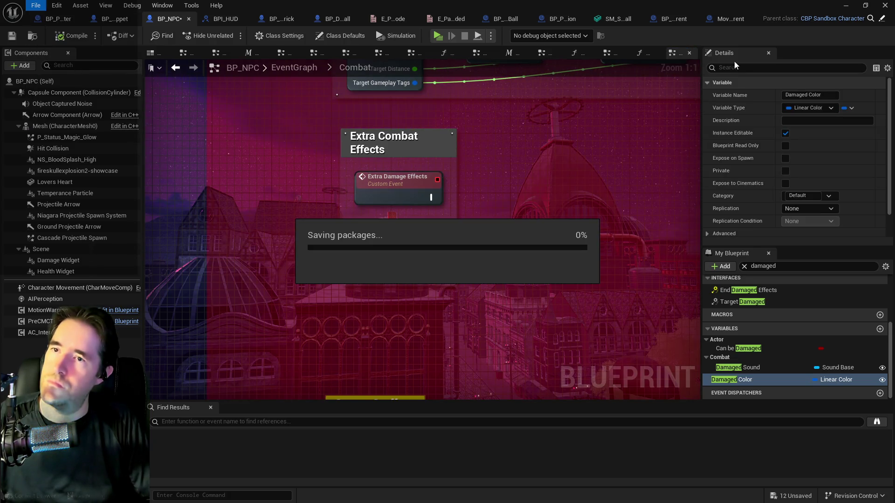
# In Target Damaged, add an Extra Death Stuff call wired from the Branch's True output.
pyautogui.click(640, 53)
pyautogui.scroll(3, 445, 179)
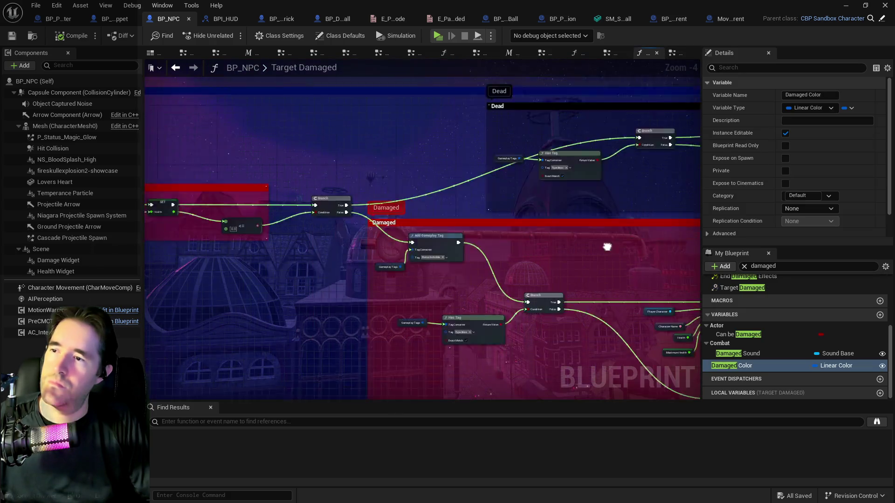
pyautogui.scroll(2, 444, 179)
pyautogui.rightClick(405, 202)
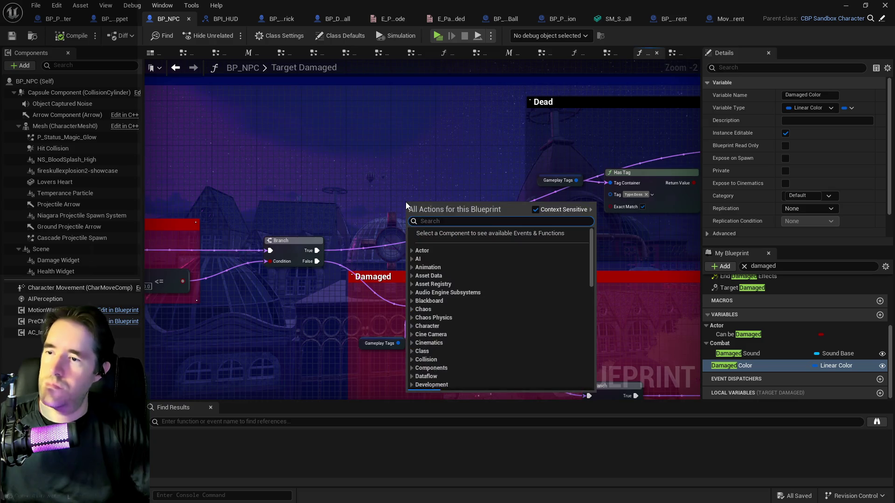
pyautogui.write('extra')
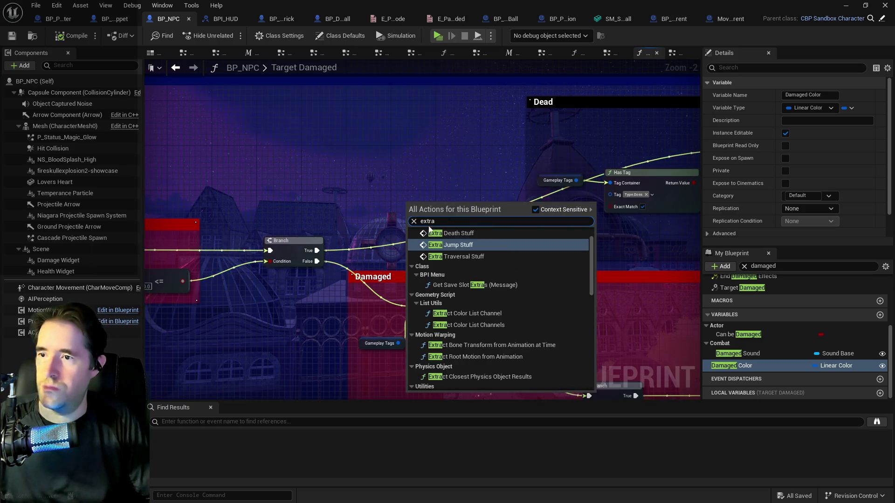
pyautogui.click(441, 235)
pyautogui.moveTo(317, 250); pyautogui.dragTo(410, 228)
pyautogui.moveTo(211, 234); pyautogui.dragTo(514, 163)
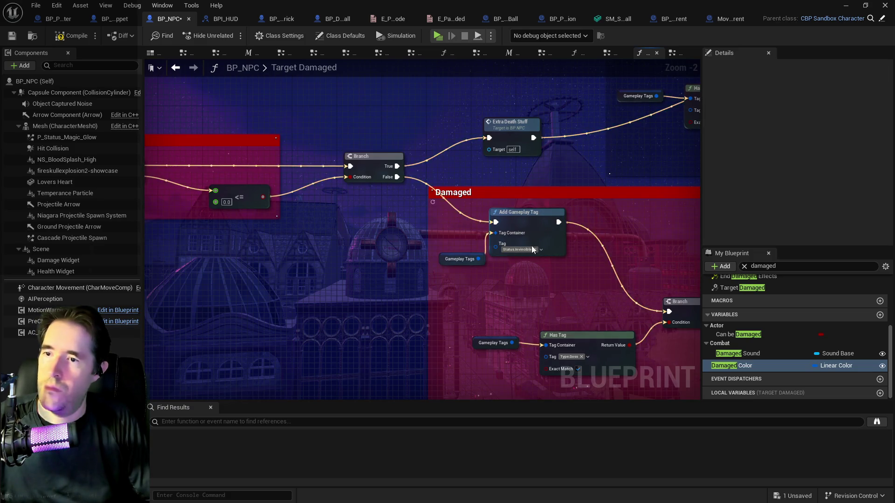
# Reposition the damaged-path Branch node, then compile and save the blueprint.
pyautogui.moveTo(454, 219); pyautogui.dragTo(367, 191)
pyautogui.scroll(-2, 432, 222)
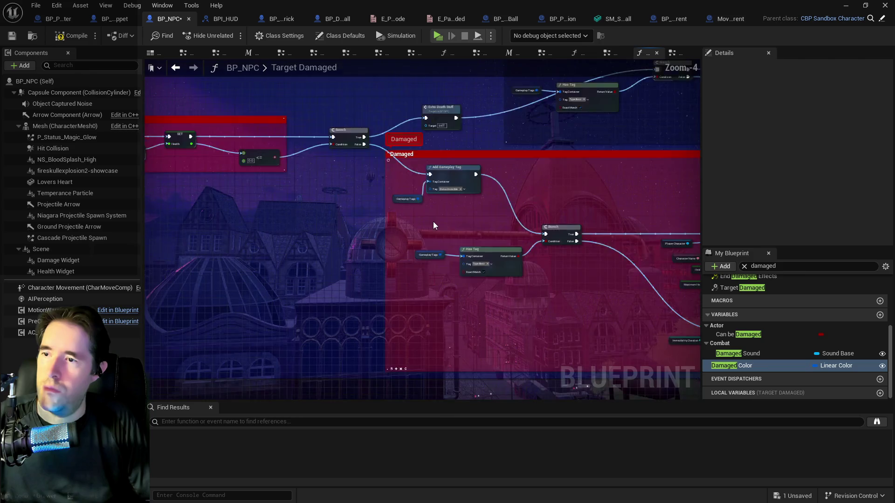
pyautogui.moveTo(432, 222)
pyautogui.mouseDown()
pyautogui.moveTo(700, 320)
pyautogui.moveTo(609, 346)
pyautogui.moveTo(694, 340)
pyautogui.moveTo(668, 335)
pyautogui.mouseUp()
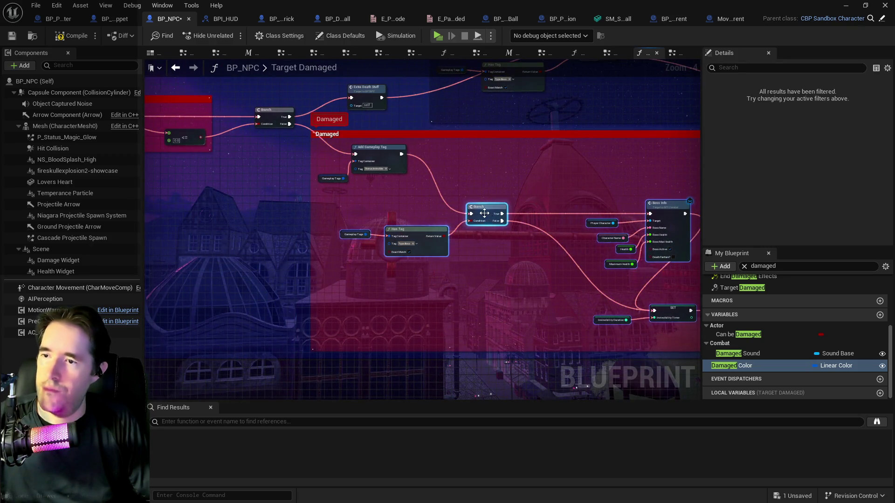
pyautogui.moveTo(484, 218)
pyautogui.mouseDown()
pyautogui.moveTo(539, 247)
pyautogui.moveTo(501, 231)
pyautogui.mouseUp()
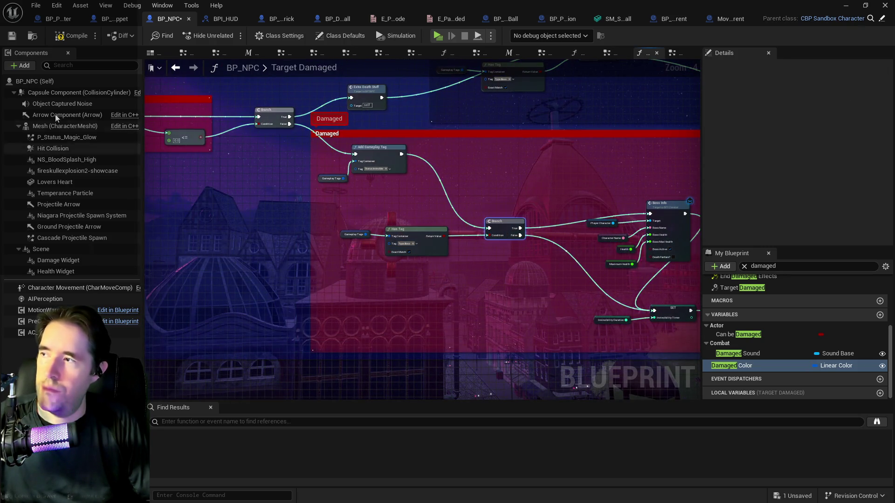
pyautogui.click(11, 37)
pyautogui.click(10, 38)
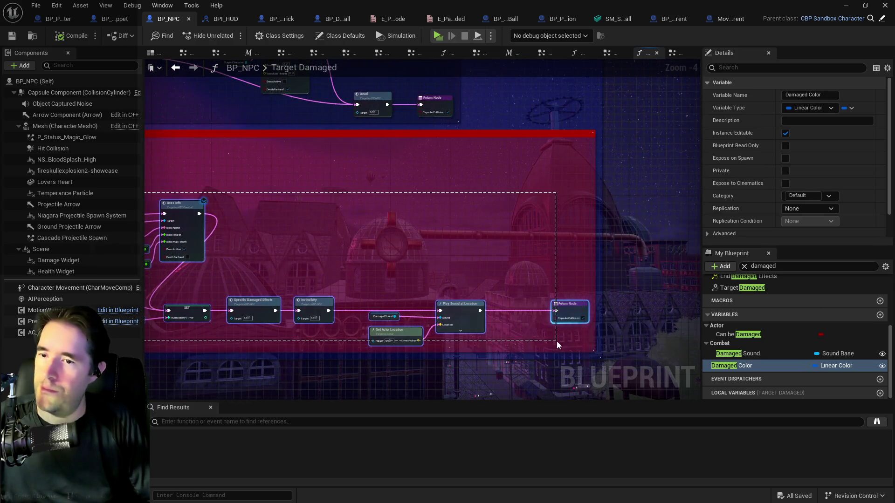
# Move the Branch node down and right within the Damaged section.
pyautogui.moveTo(263, 240); pyautogui.dragTo(492, 263)
pyautogui.click(346, 250)
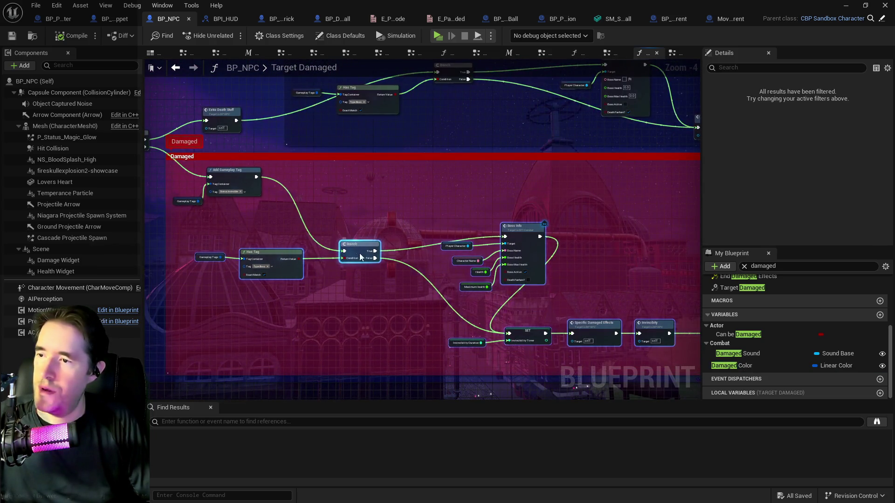
pyautogui.moveTo(347, 252)
pyautogui.mouseDown()
pyautogui.moveTo(414, 296)
pyautogui.moveTo(410, 307)
pyautogui.mouseUp()
pyautogui.moveTo(362, 265); pyautogui.dragTo(420, 294)
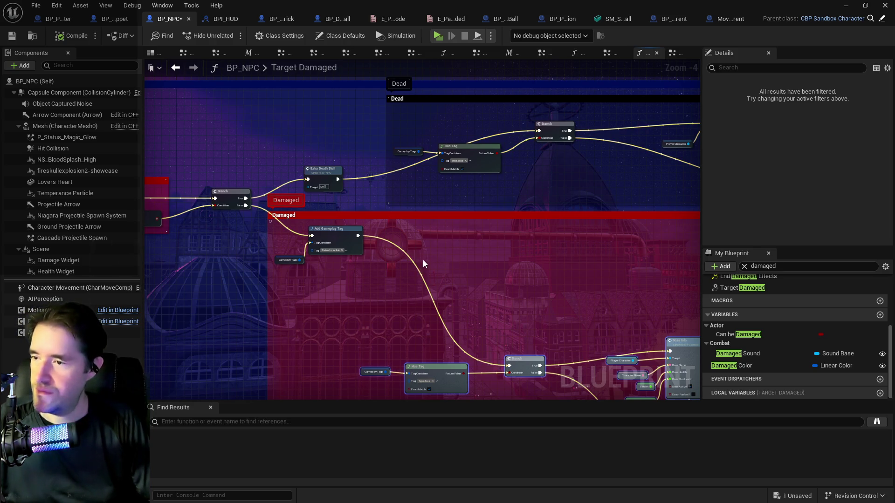
# Add an Extra Damage Effects call after Add Gameplay Tag, connecting it onward to the Branch.
pyautogui.rightClick(405, 271)
pyautogui.write('ex')
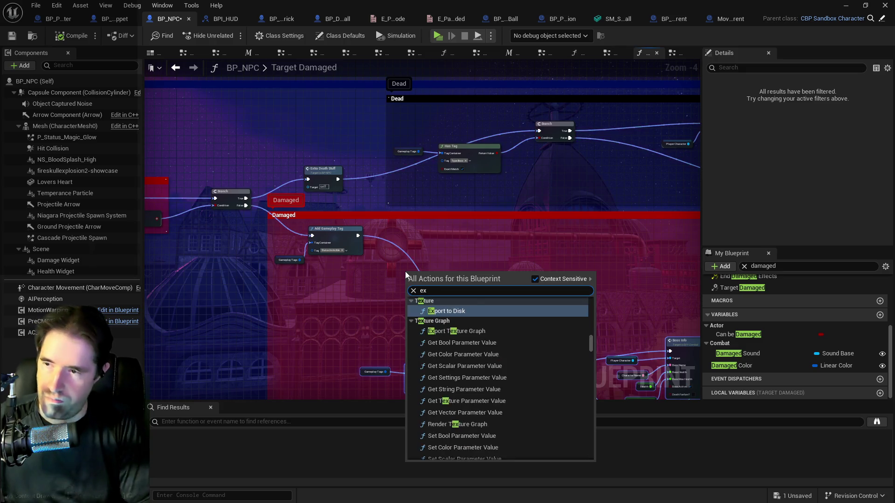
pyautogui.write('tra dam')
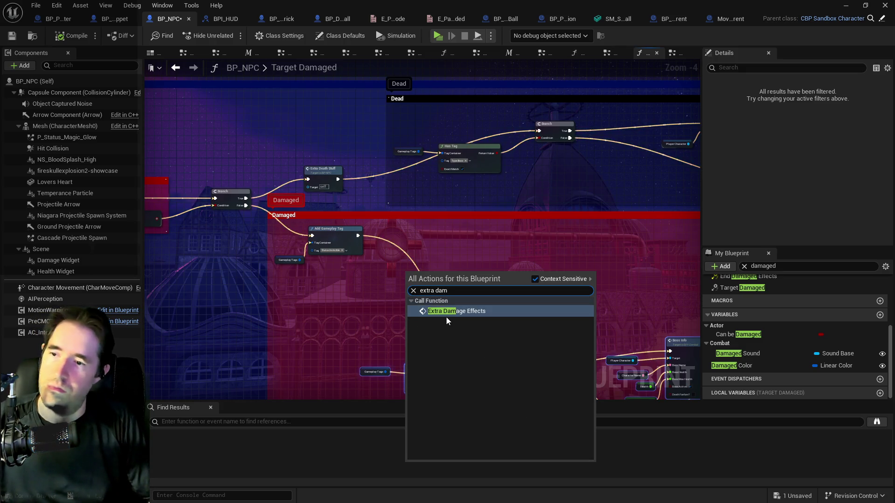
pyautogui.click(446, 312)
pyautogui.scroll(4, 387, 252)
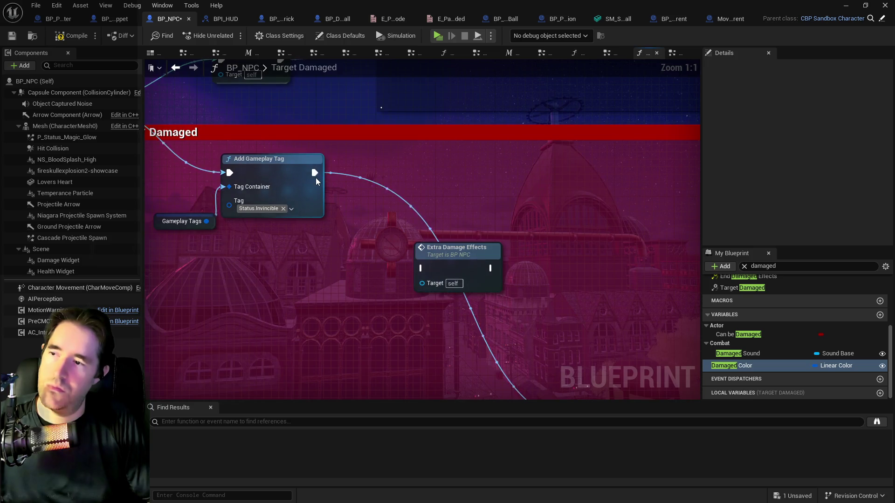
pyautogui.moveTo(383, 246); pyautogui.dragTo(420, 267)
pyautogui.scroll(-4, 354, 202)
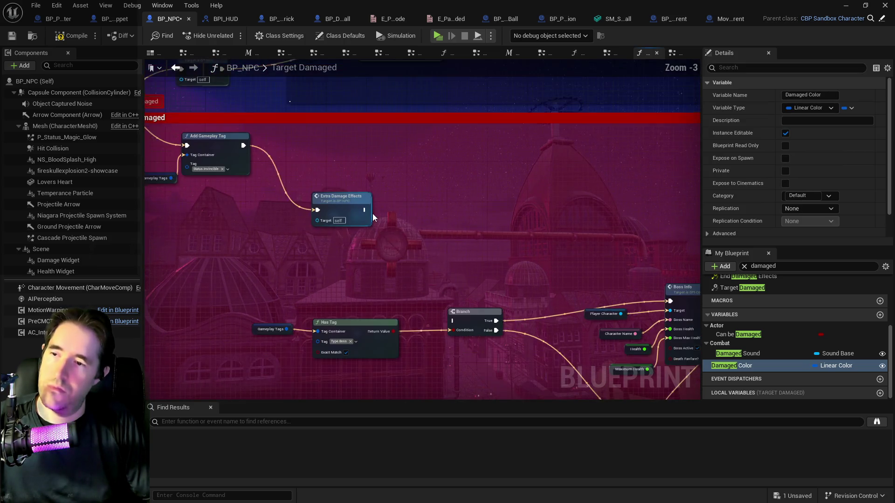
pyautogui.click(353, 202)
pyautogui.moveTo(364, 210); pyautogui.dragTo(451, 322)
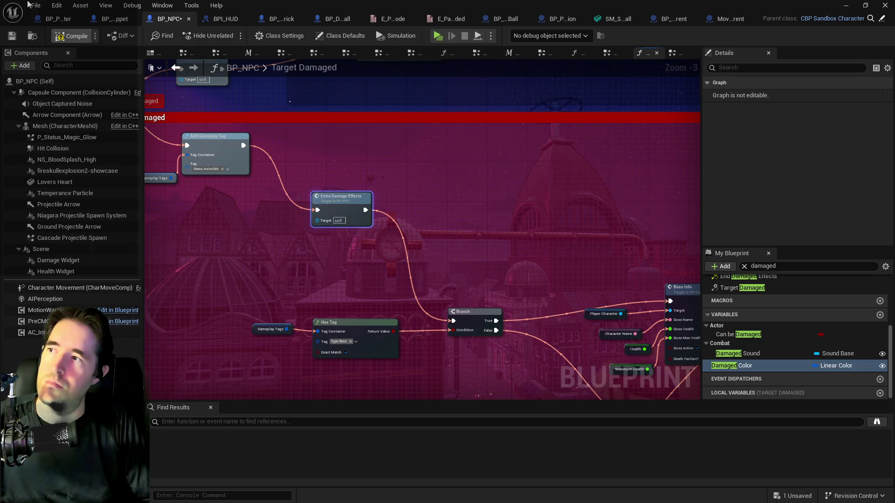
# Save BP_NPC and return to the Combat event graph.
pyautogui.click(28, 4)
pyautogui.click(60, 69)
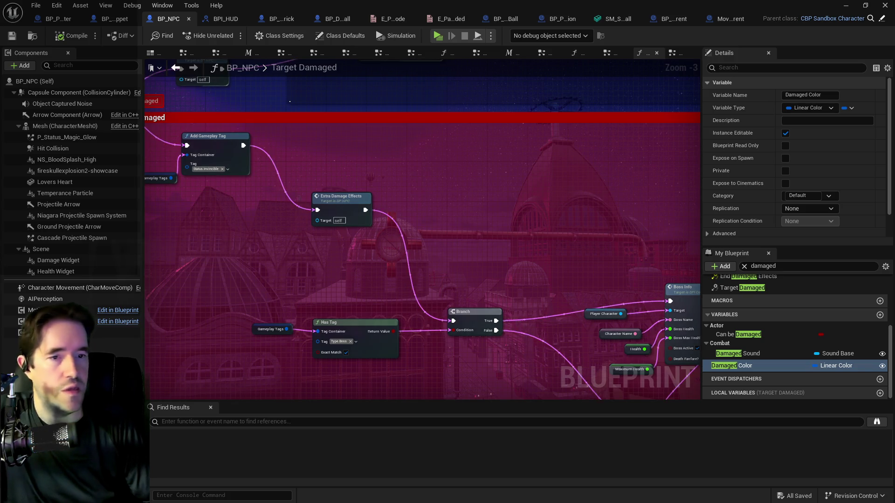
pyautogui.moveTo(259, 289)
pyautogui.mouseDown()
pyautogui.moveTo(306, 299)
pyautogui.moveTo(387, 251)
pyautogui.mouseUp()
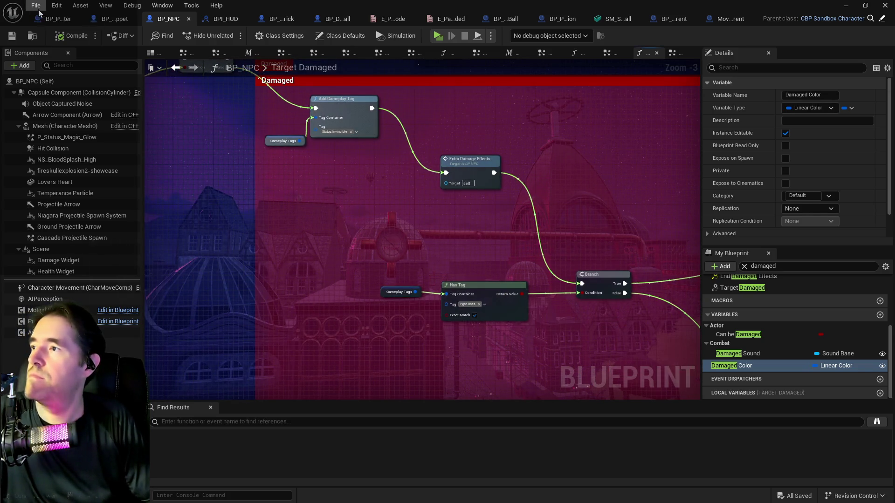
pyautogui.click(36, 6)
pyautogui.click(41, 69)
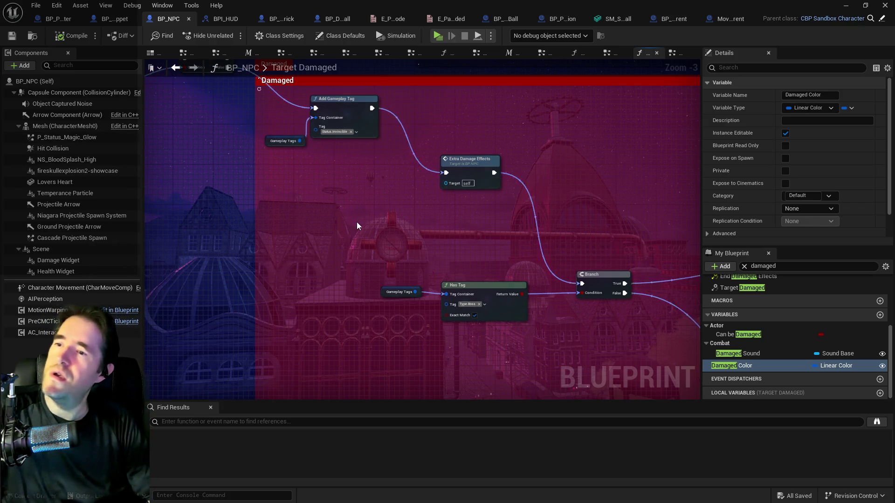
pyautogui.moveTo(356, 222)
pyautogui.mouseDown()
pyautogui.moveTo(375, 273)
pyautogui.moveTo(372, 259)
pyautogui.moveTo(318, 237)
pyautogui.mouseUp()
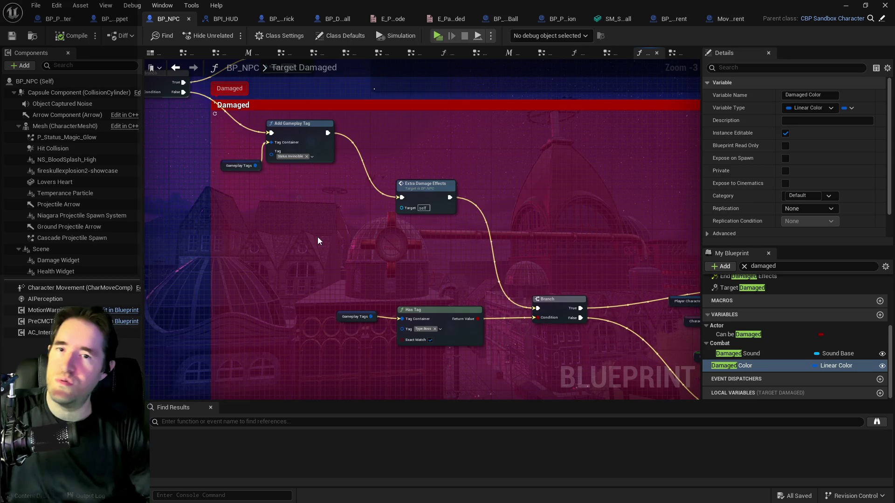
pyautogui.click(673, 53)
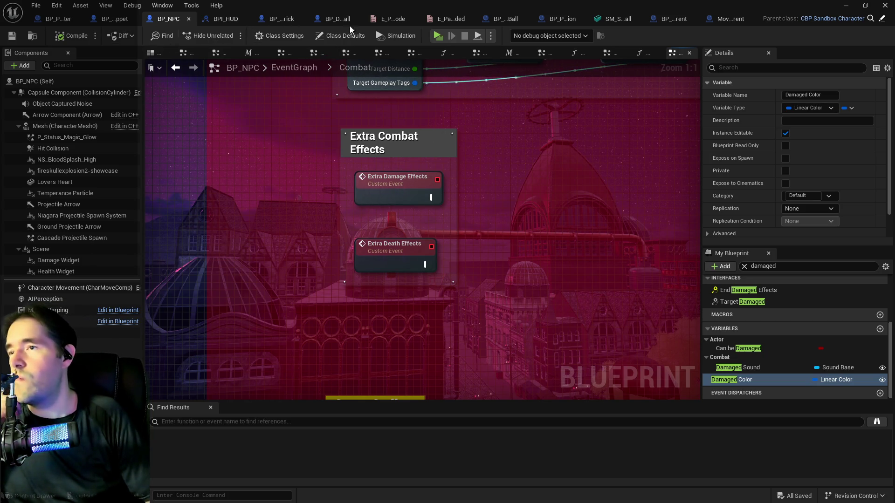
# Open BP_Stitch_Patrick's event graph and bring the Battle Phase and Enable Patty Kong nodes into view.
pyautogui.click(270, 22)
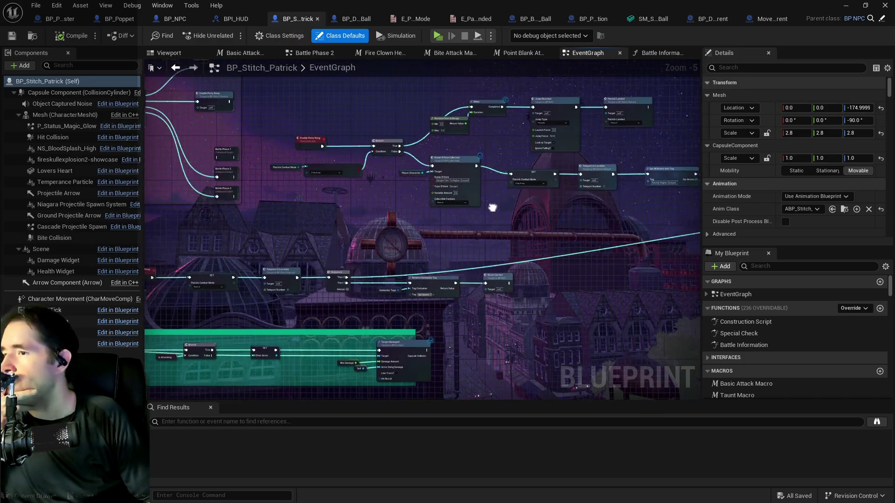
pyautogui.scroll(3, 359, 141)
pyautogui.moveTo(314, 232); pyautogui.dragTo(504, 231)
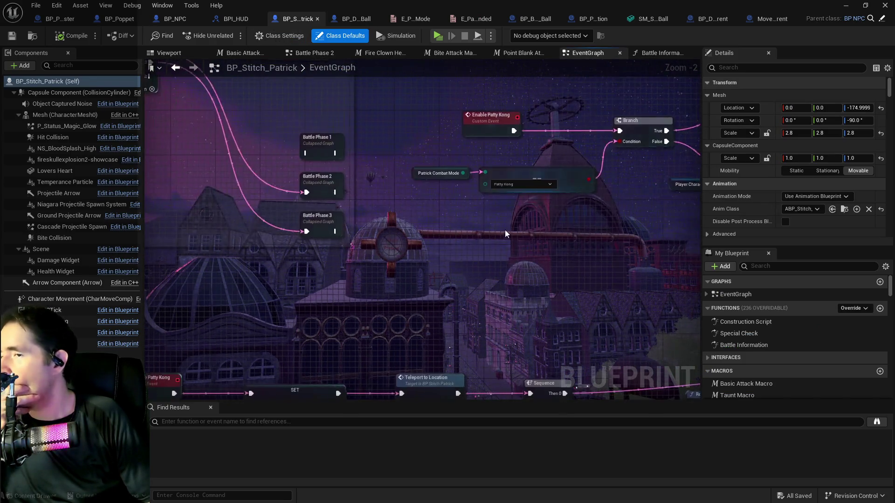
pyautogui.scroll(-2, 505, 230)
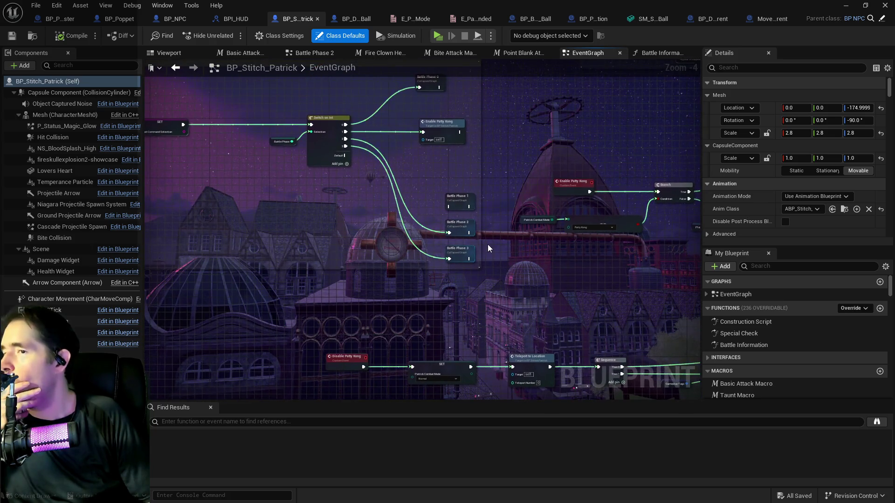
pyautogui.click(487, 245)
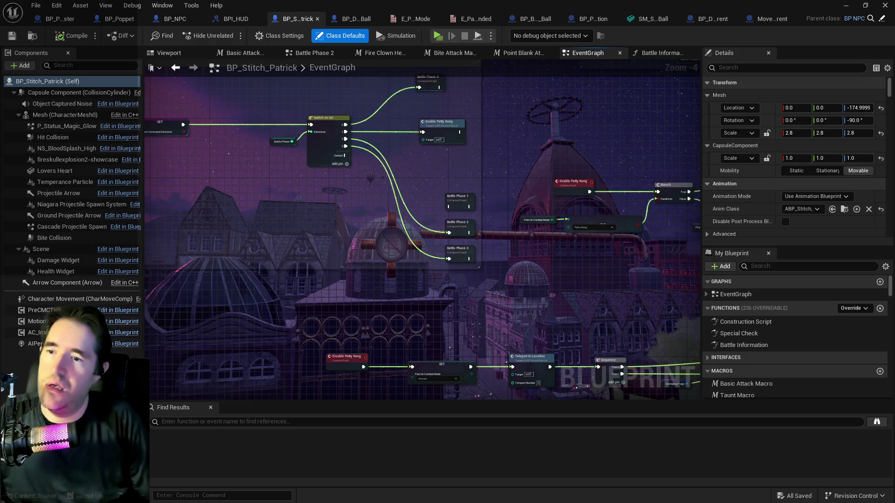
# Drag the Bite Collision comment block down and left, then select the bottom row of nodes.
pyautogui.moveTo(280, 201); pyautogui.dragTo(438, 234)
pyautogui.scroll(-2, 491, 264)
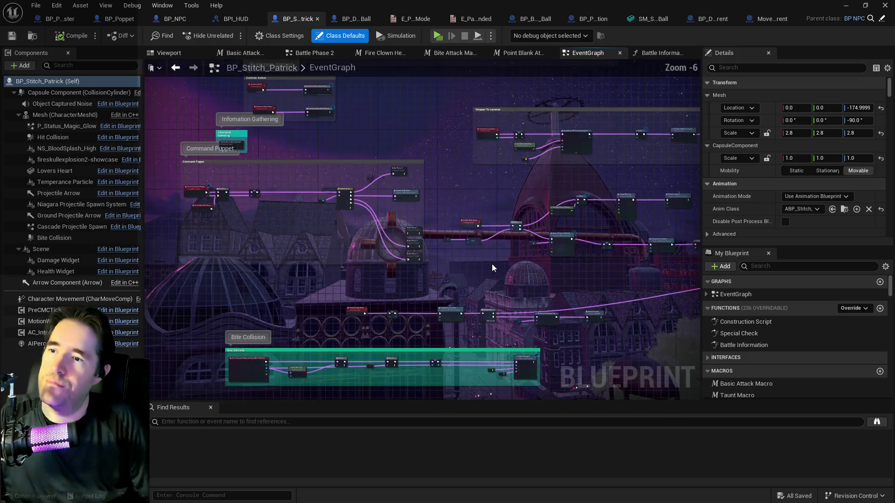
pyautogui.moveTo(491, 263)
pyautogui.mouseDown()
pyautogui.moveTo(363, 195)
pyautogui.moveTo(622, 149)
pyautogui.mouseUp()
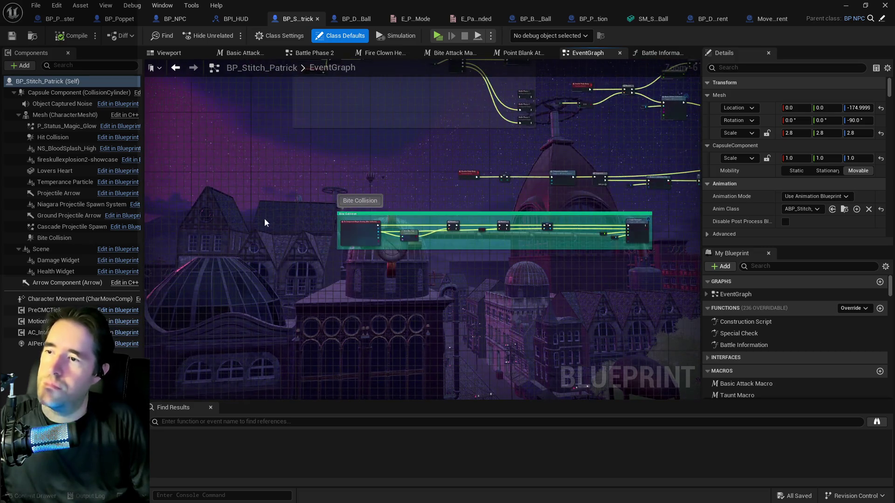
pyautogui.click(638, 234)
pyautogui.moveTo(638, 234)
pyautogui.mouseDown()
pyautogui.moveTo(647, 306)
pyautogui.moveTo(369, 381)
pyautogui.mouseUp()
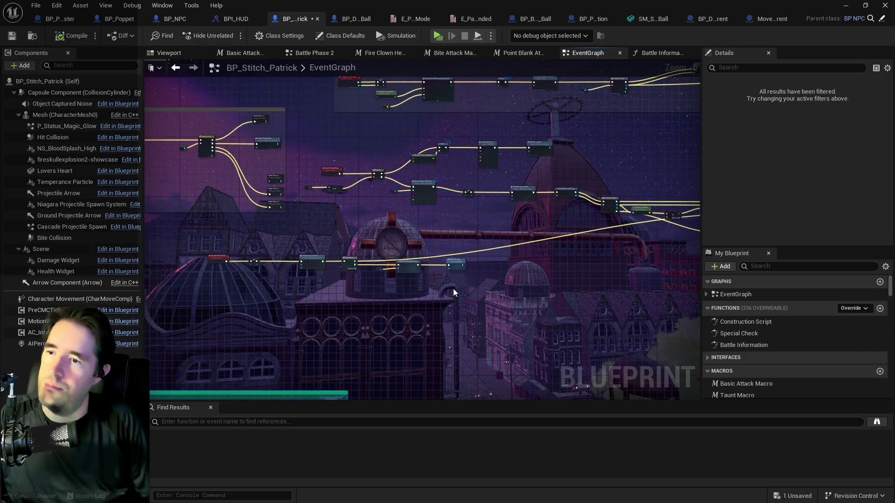
pyautogui.moveTo(200, 250)
pyautogui.mouseDown()
pyautogui.moveTo(468, 268)
pyautogui.moveTo(557, 300)
pyautogui.moveTo(603, 286)
pyautogui.moveTo(418, 268)
pyautogui.mouseUp()
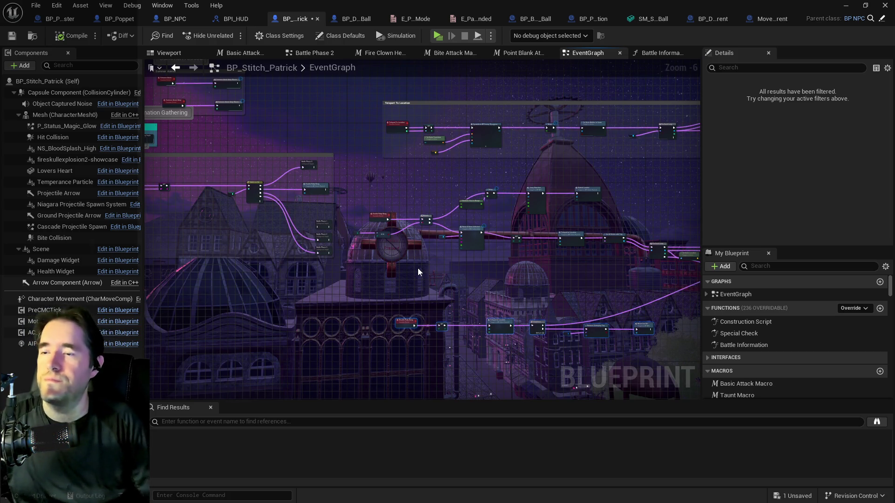
# Place an Event Extra Damage Effects override node found by searching 'extra da' in All Actions.
pyautogui.moveTo(418, 268); pyautogui.dragTo(422, 215)
pyautogui.rightClick(387, 301)
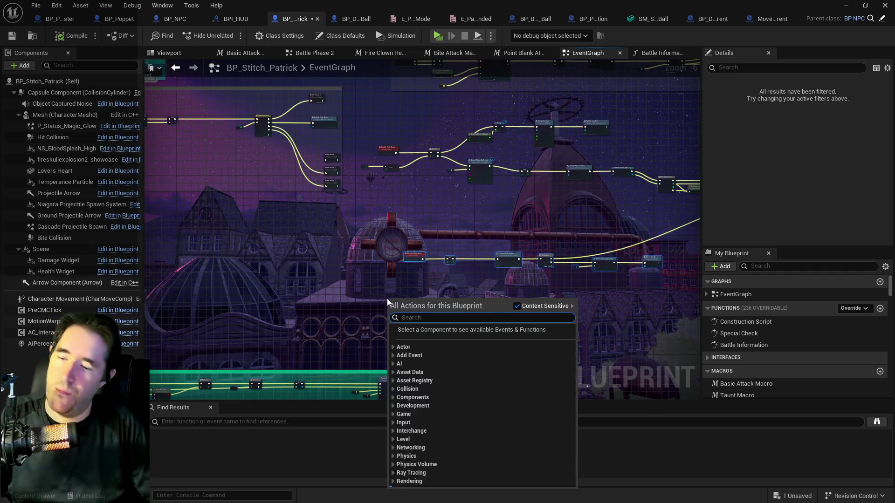
pyautogui.write('extra')
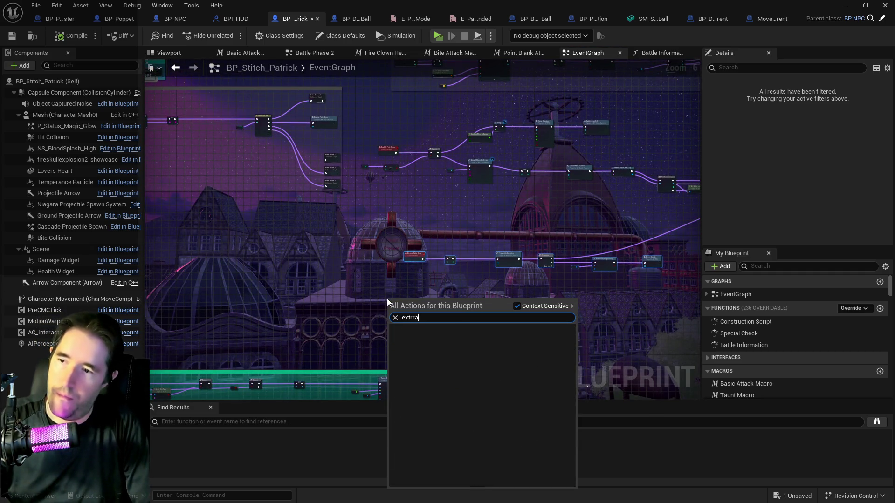
pyautogui.write(' da')
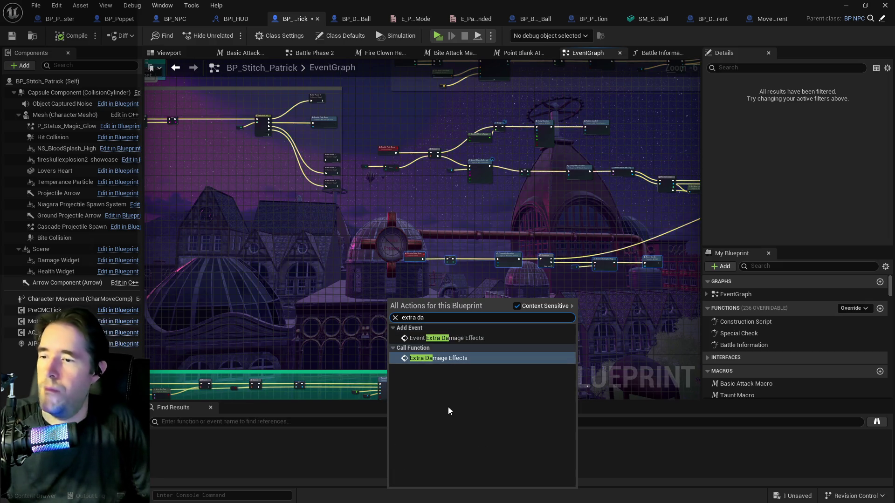
pyautogui.click(441, 339)
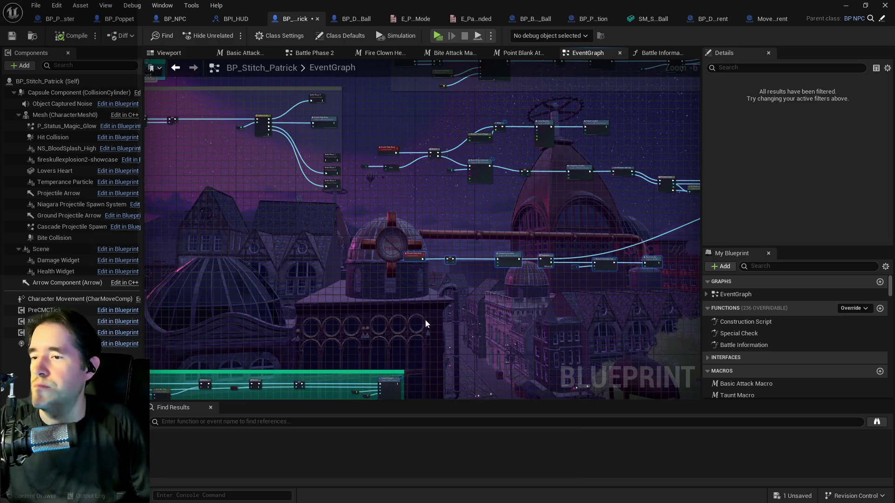
pyautogui.scroll(2, 422, 319)
pyautogui.moveTo(360, 250)
pyautogui.mouseDown()
pyautogui.moveTo(426, 250)
pyautogui.moveTo(340, 281)
pyautogui.mouseUp()
pyautogui.scroll(-2, 336, 286)
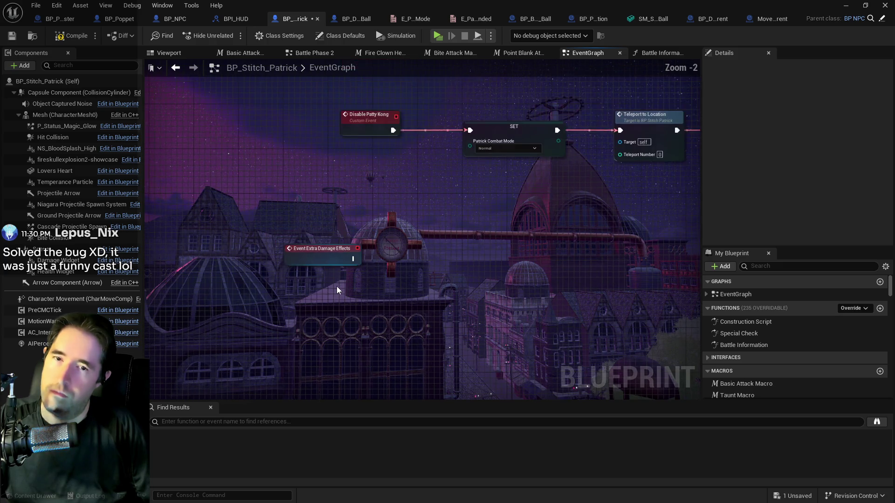
# Paste a copy of the Patrick Combat Mode check and Branch, and wire Extra Damage Effects into it.
pyautogui.scroll(-3, 336, 286)
pyautogui.click(302, 257)
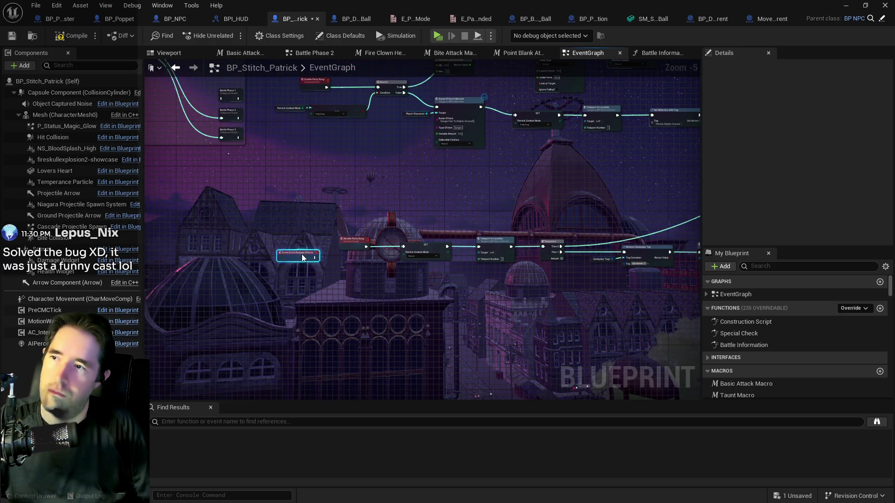
pyautogui.scroll(4, 312, 268)
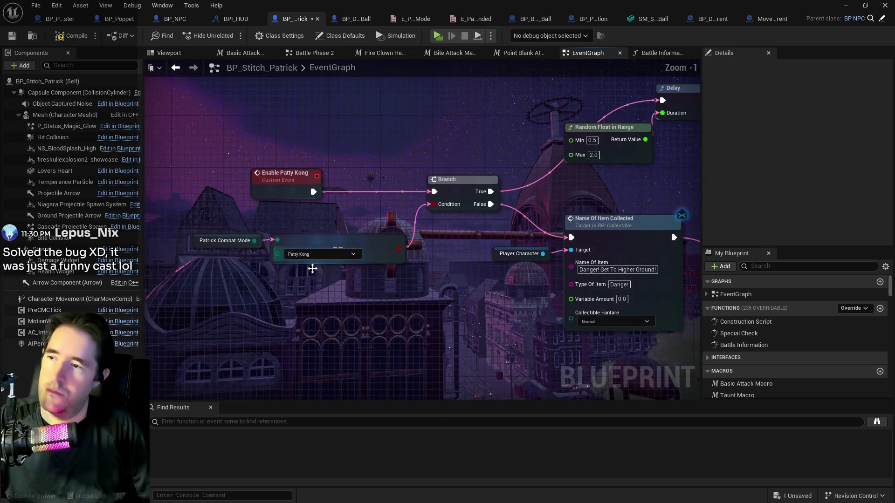
pyautogui.moveTo(187, 207)
pyautogui.mouseDown()
pyautogui.moveTo(261, 254)
pyautogui.moveTo(440, 256)
pyautogui.mouseUp()
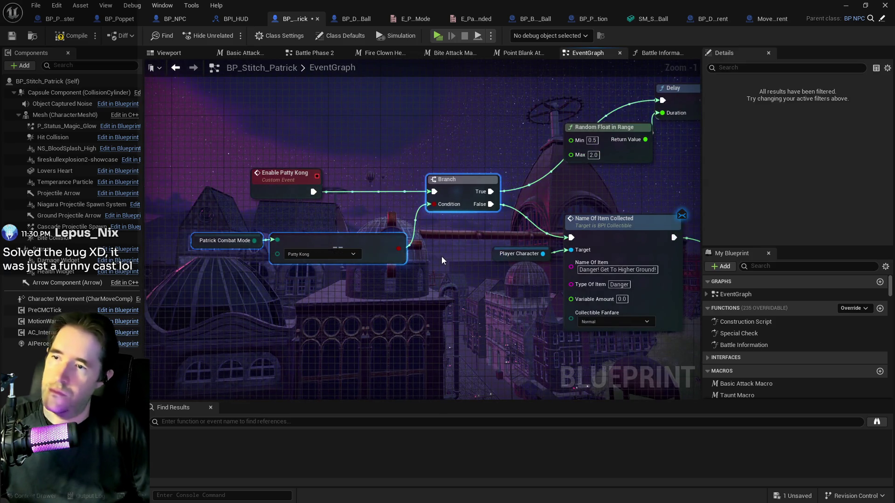
pyautogui.scroll(-4, 410, 326)
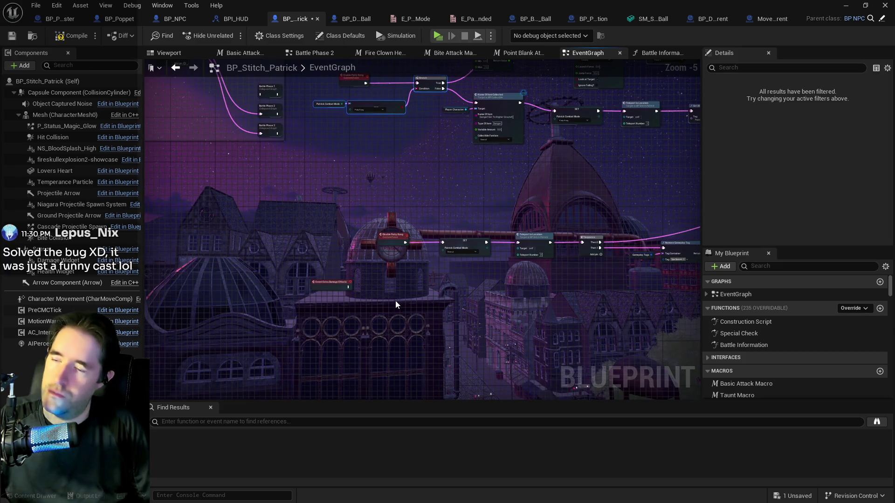
pyautogui.hotkey('ctrl', 'v')
pyautogui.scroll(2, 393, 300)
pyautogui.moveTo(308, 276); pyautogui.dragTo(510, 281)
pyautogui.moveTo(263, 279); pyautogui.dragTo(255, 284)
# Move the new event and Branch group left and nudge another node group slightly down.
pyautogui.moveTo(559, 258); pyautogui.dragTo(316, 342)
pyautogui.moveTo(524, 283); pyautogui.dragTo(418, 286)
pyautogui.scroll(-2, 449, 294)
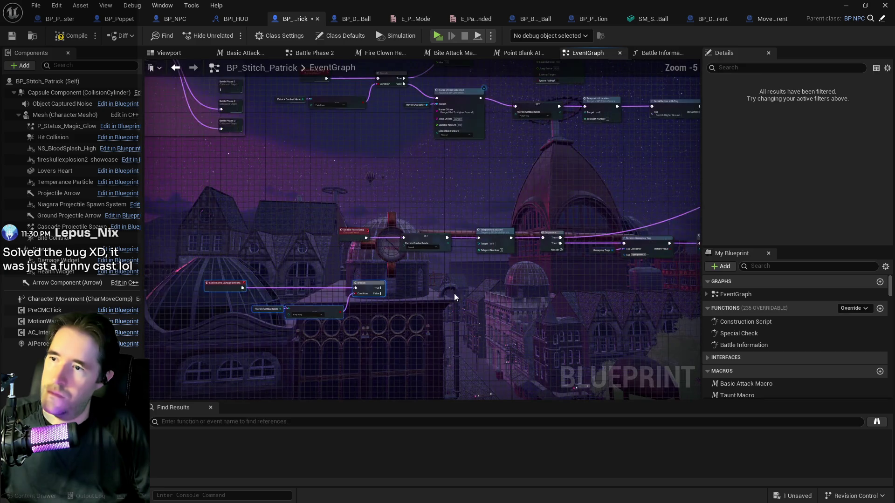
pyautogui.scroll(3, 454, 293)
pyautogui.moveTo(447, 287)
pyautogui.mouseDown()
pyautogui.moveTo(523, 269)
pyautogui.moveTo(464, 250)
pyautogui.moveTo(240, 309)
pyautogui.moveTo(385, 315)
pyautogui.moveTo(186, 310)
pyautogui.mouseUp()
pyautogui.scroll(-3, 464, 250)
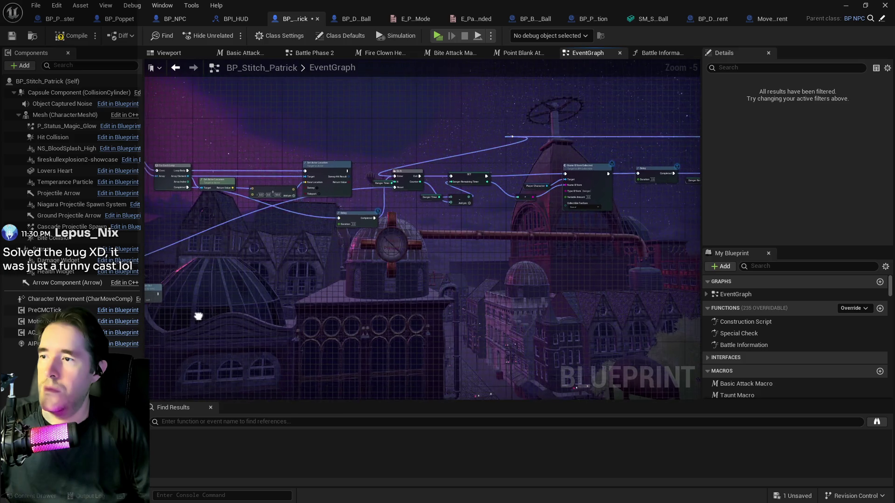
pyautogui.scroll(-1, 403, 278)
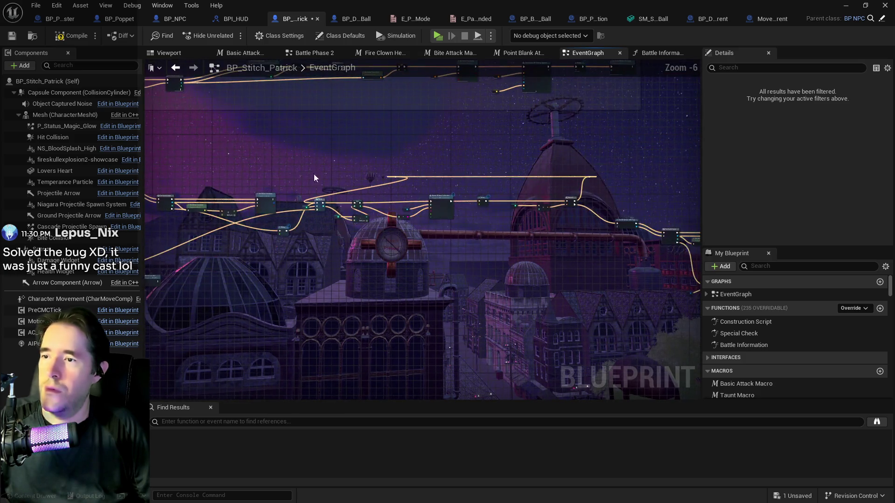
pyautogui.moveTo(301, 143)
pyautogui.mouseDown()
pyautogui.moveTo(677, 261)
pyautogui.moveTo(678, 354)
pyautogui.mouseUp()
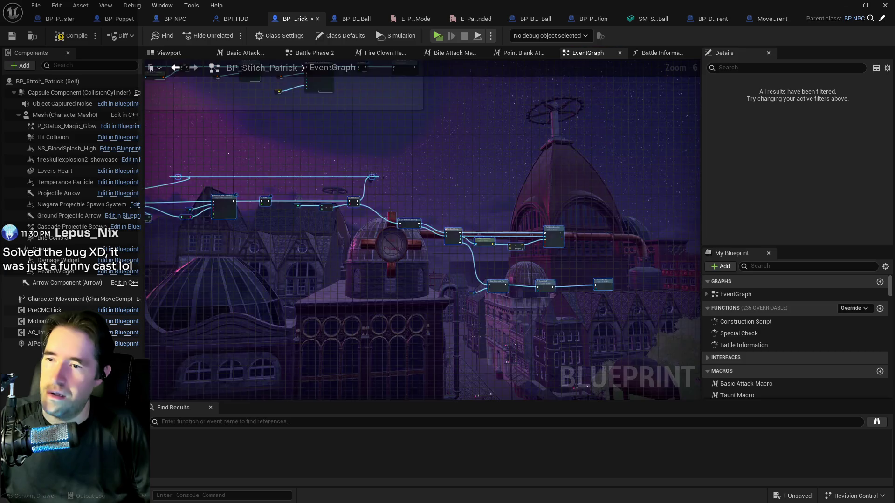
pyautogui.moveTo(461, 209)
pyautogui.mouseDown()
pyautogui.moveTo(468, 242)
pyautogui.moveTo(476, 237)
pyautogui.moveTo(546, 261)
pyautogui.moveTo(429, 290)
pyautogui.moveTo(482, 288)
pyautogui.mouseUp()
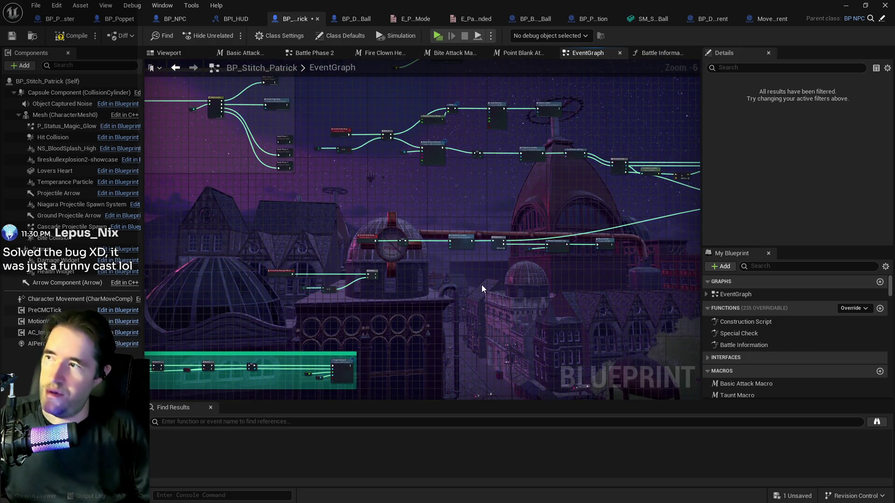
# Save the BP_Stitch_Patrick blueprint with Ctrl+S.
pyautogui.hotkey('ctrl', 's')
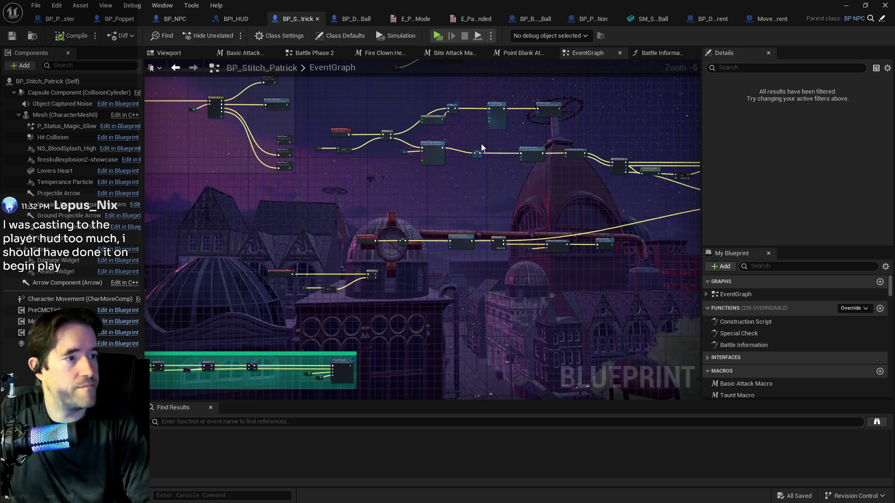
pyautogui.scroll(4, 482, 147)
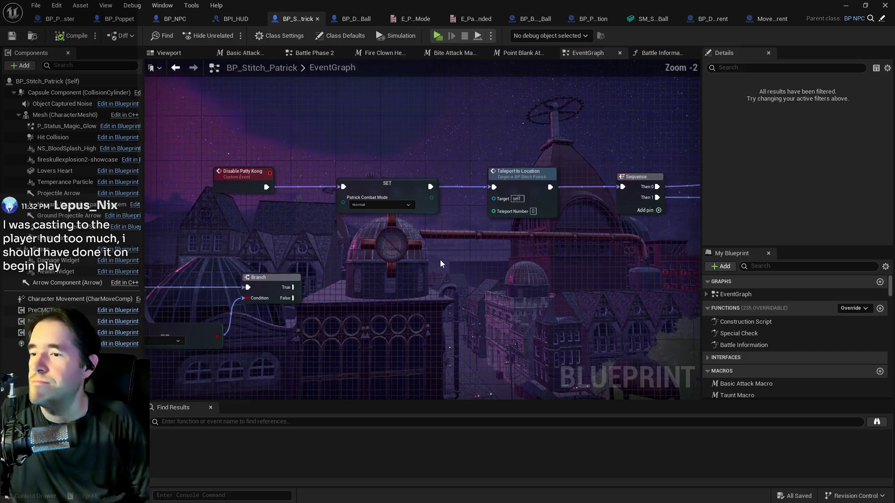
# Drag from the Branch True output and search 'disable', then dismiss the action list.
pyautogui.moveTo(446, 234)
pyautogui.mouseDown()
pyautogui.moveTo(488, 215)
pyautogui.moveTo(425, 208)
pyautogui.mouseUp()
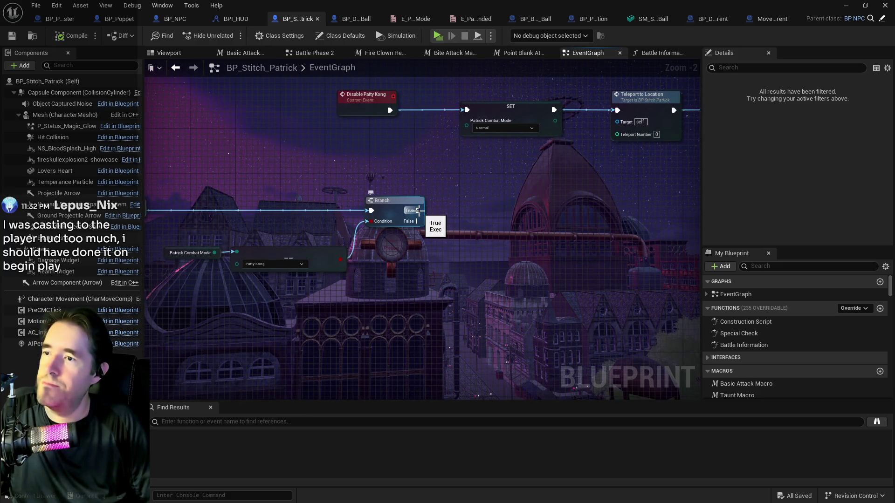
pyautogui.moveTo(417, 212)
pyautogui.mouseDown()
pyautogui.moveTo(477, 205)
pyautogui.moveTo(415, 208)
pyautogui.moveTo(470, 211)
pyautogui.mouseUp()
pyautogui.press('Escape')
pyautogui.write('disalbe')
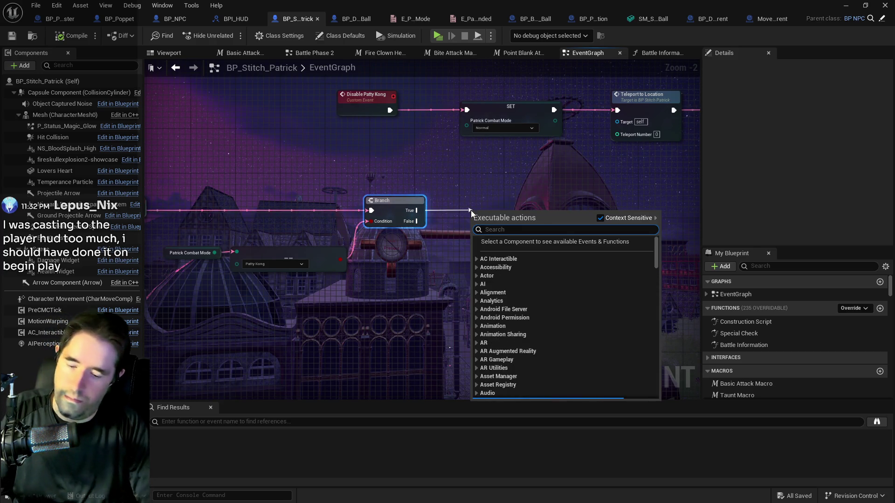
pyautogui.write('ble')
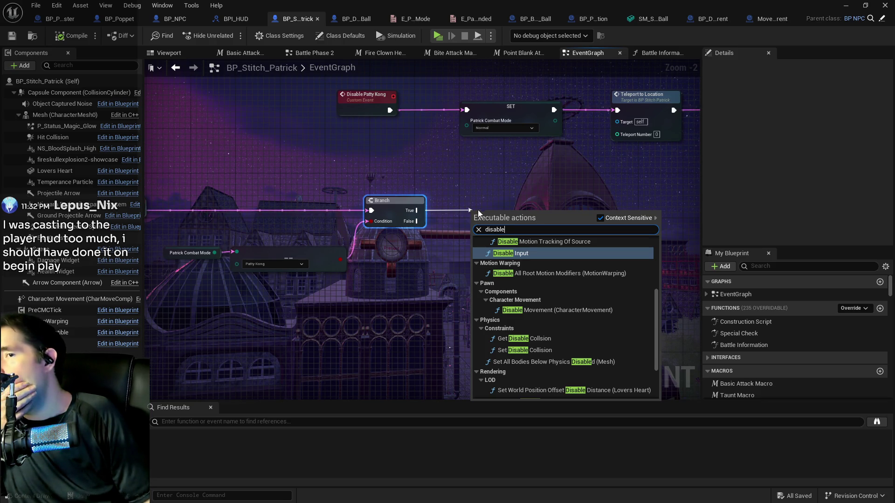
pyautogui.click(510, 180)
pyautogui.moveTo(510, 180)
pyautogui.mouseDown()
pyautogui.moveTo(328, 87)
pyautogui.moveTo(435, 152)
pyautogui.moveTo(414, 217)
pyautogui.moveTo(358, 229)
pyautogui.mouseUp()
pyautogui.scroll(-1, 359, 228)
# Duplicate the SET Patrick Combat Mode node beside the Branch and wire Branch True into it.
pyautogui.click(320, 150)
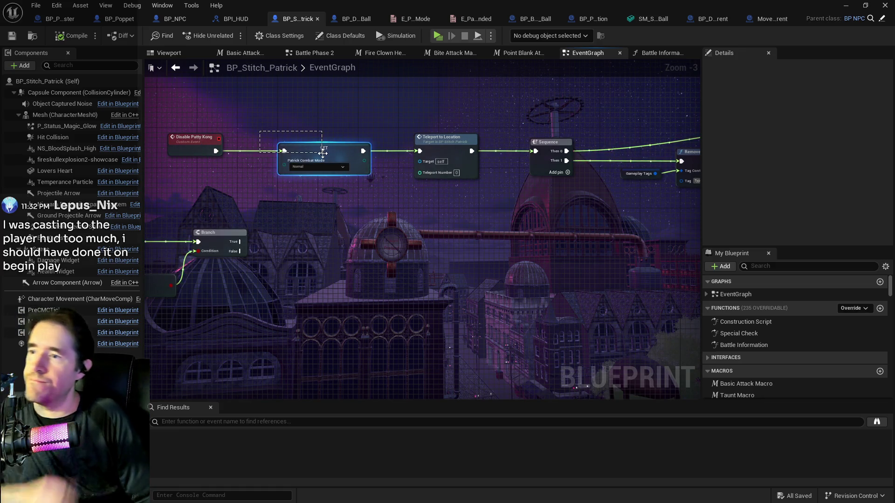
pyautogui.hotkey('ctrl', 'c')
pyautogui.hotkey('ctrl', 'v')
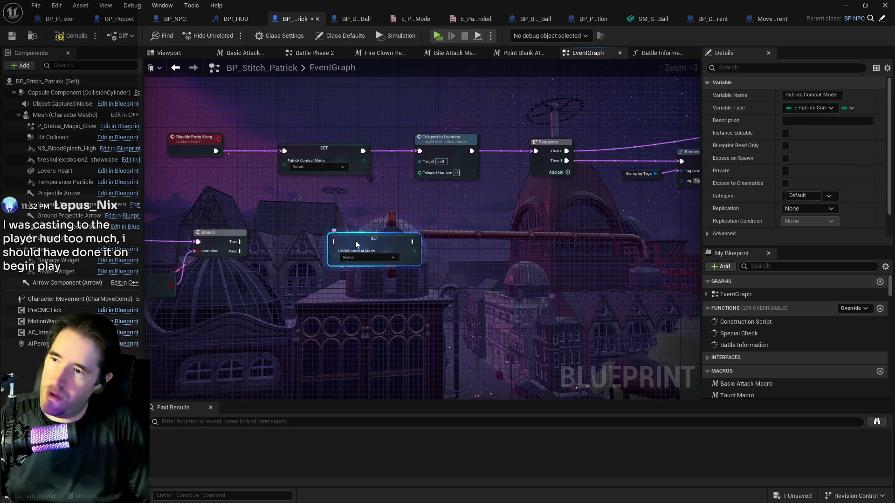
pyautogui.moveTo(355, 240); pyautogui.dragTo(322, 236)
pyautogui.moveTo(236, 244); pyautogui.dragTo(299, 245)
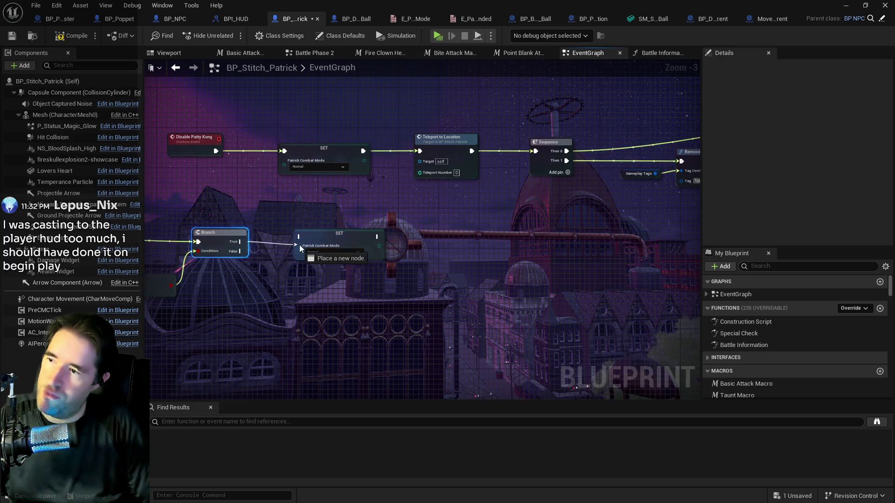
pyautogui.click(321, 237)
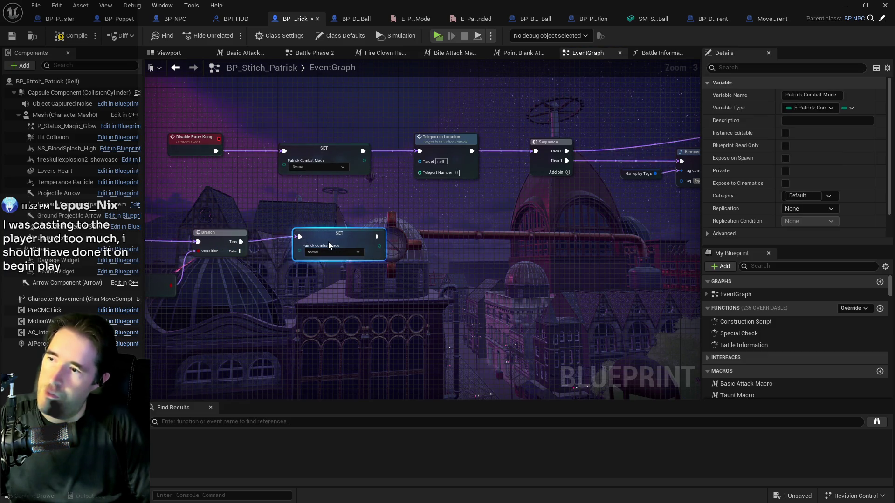
pyautogui.moveTo(319, 243)
pyautogui.mouseDown()
pyautogui.moveTo(350, 217)
pyautogui.moveTo(280, 219)
pyautogui.moveTo(347, 200)
pyautogui.moveTo(364, 210)
pyautogui.moveTo(582, 189)
pyautogui.mouseUp()
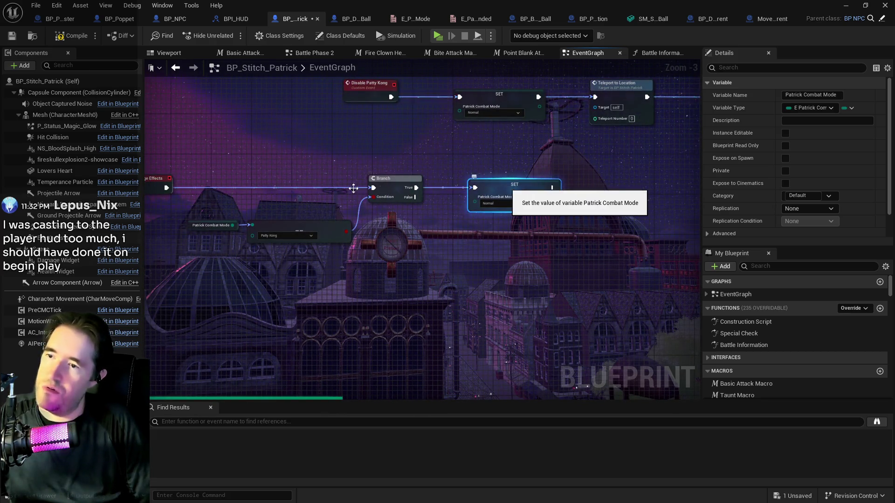
pyautogui.moveTo(477, 244); pyautogui.dragTo(368, 236)
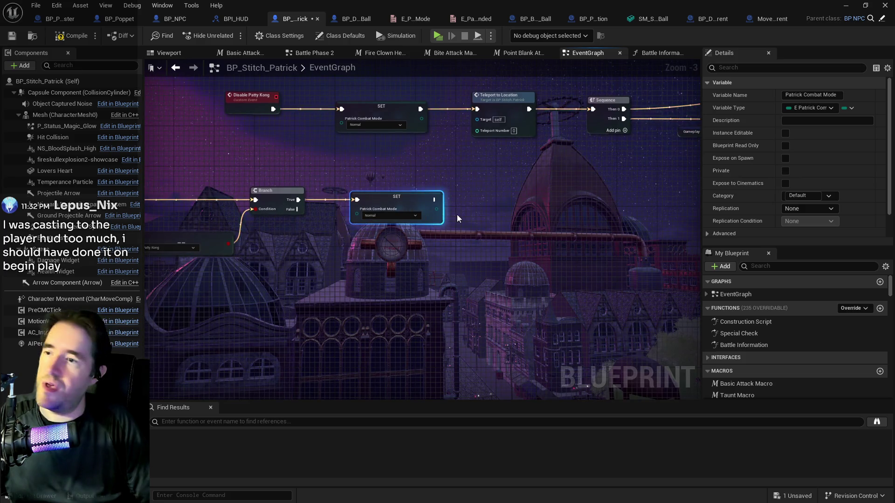
pyautogui.moveTo(461, 214)
pyautogui.mouseDown()
pyautogui.moveTo(375, 208)
pyautogui.moveTo(418, 193)
pyautogui.mouseUp()
pyautogui.write('targ')
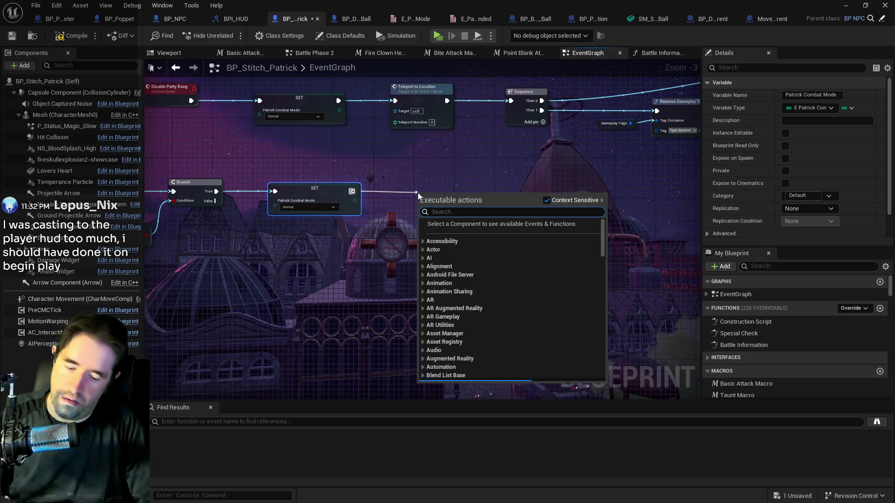
pyautogui.write('et damag')
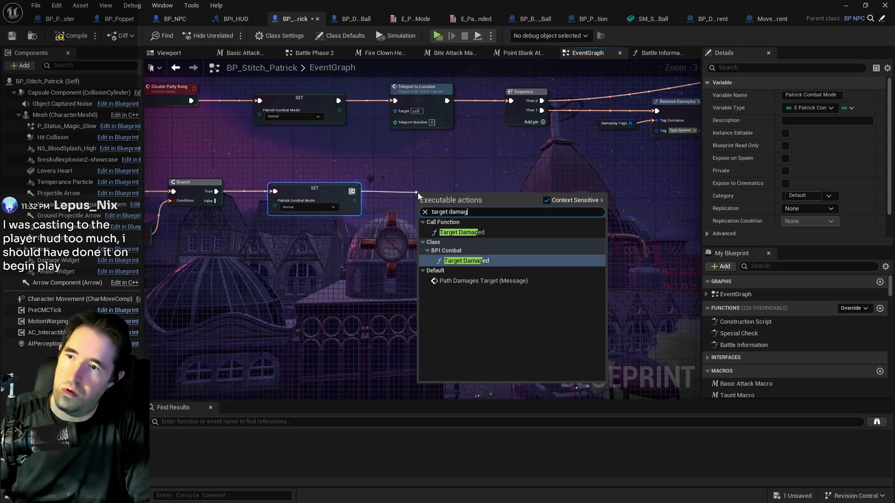
# Add the BPI Combat Target Damaged call after the new SET node and review the Branch inputs.
pyautogui.write('ed')
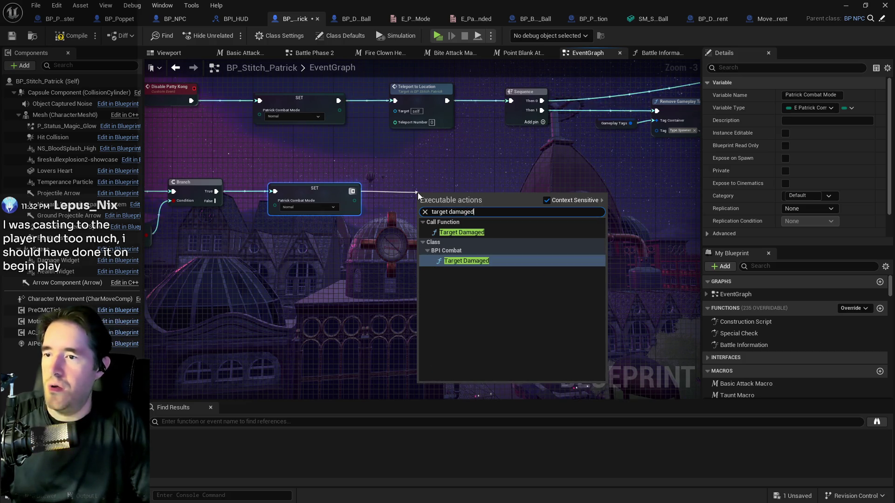
pyautogui.click(461, 232)
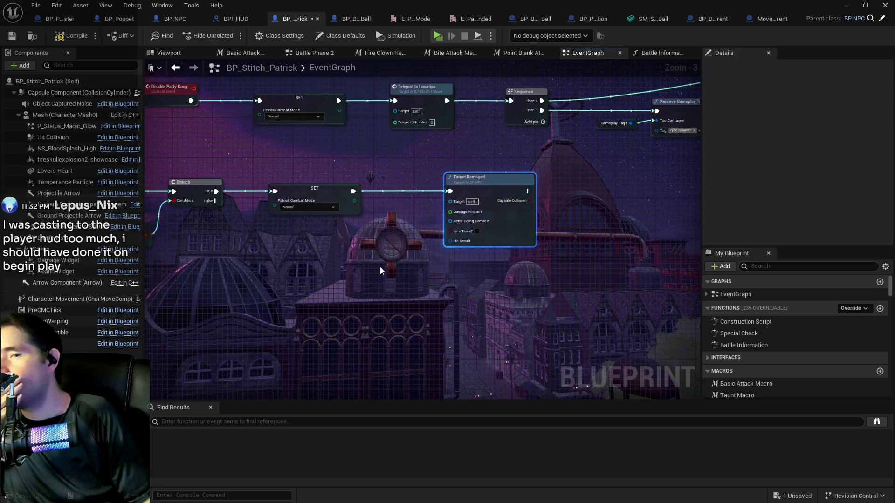
pyautogui.moveTo(379, 267)
pyautogui.mouseDown()
pyautogui.moveTo(512, 251)
pyautogui.moveTo(657, 273)
pyautogui.mouseUp()
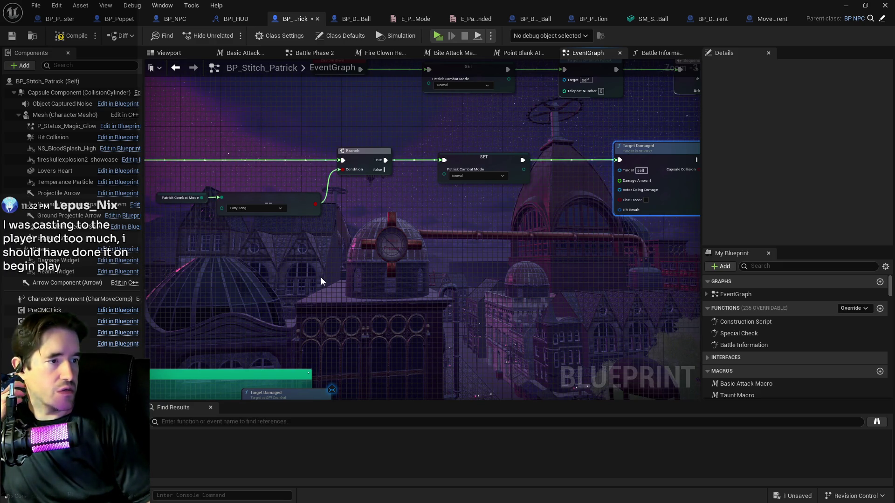
pyautogui.moveTo(321, 281)
pyautogui.mouseDown()
pyautogui.moveTo(399, 233)
pyautogui.moveTo(511, 246)
pyautogui.moveTo(305, 280)
pyautogui.moveTo(259, 310)
pyautogui.mouseUp()
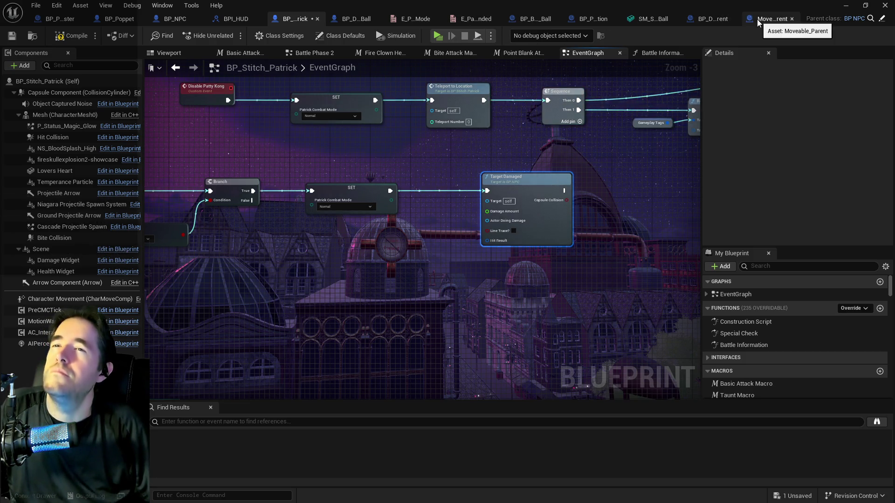
# Switch to BP_NPC and open its Target Damaged function graph.
pyautogui.click(172, 19)
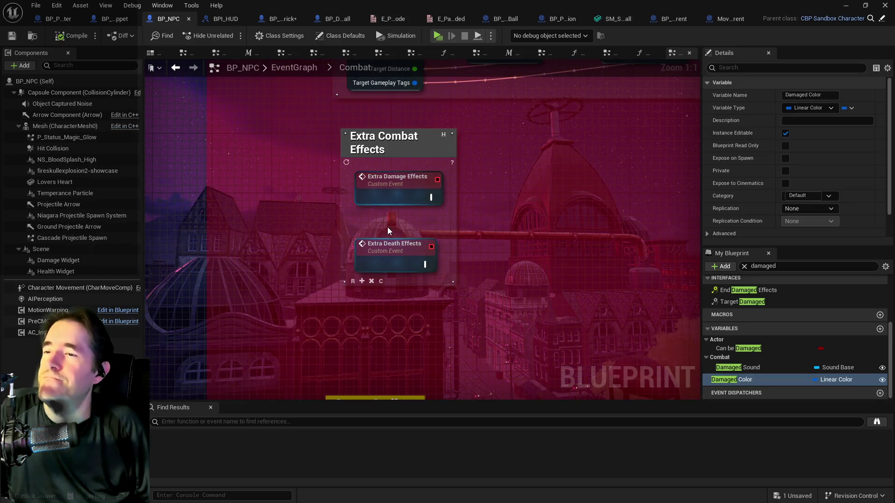
pyautogui.scroll(-3, 526, 235)
pyautogui.scroll(-3, 527, 235)
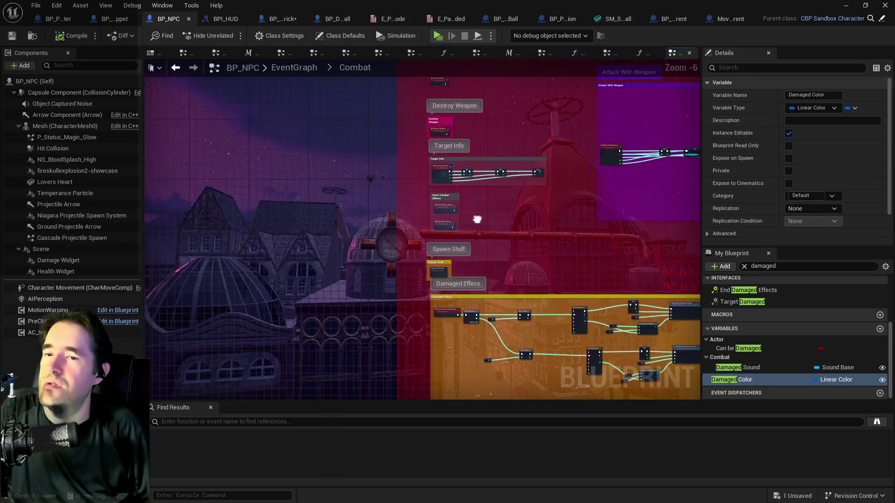
pyautogui.doubleClick(741, 302)
pyautogui.scroll(-4, 450, 247)
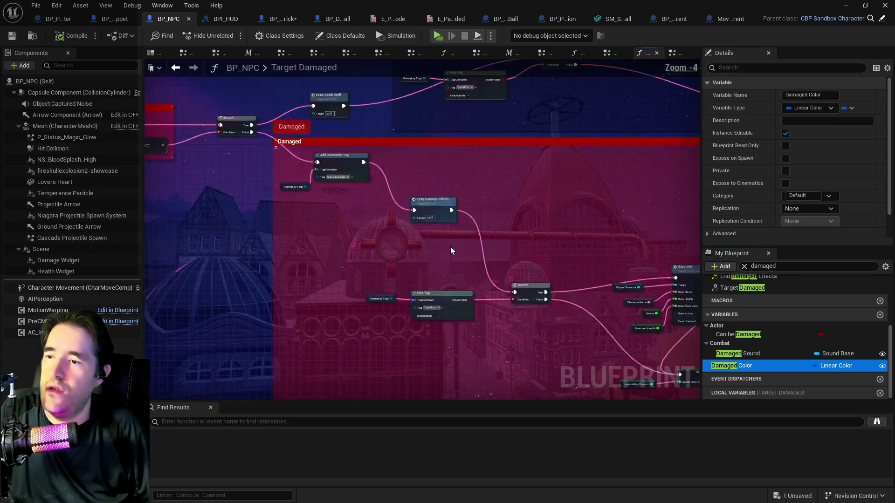
pyautogui.scroll(5, 476, 245)
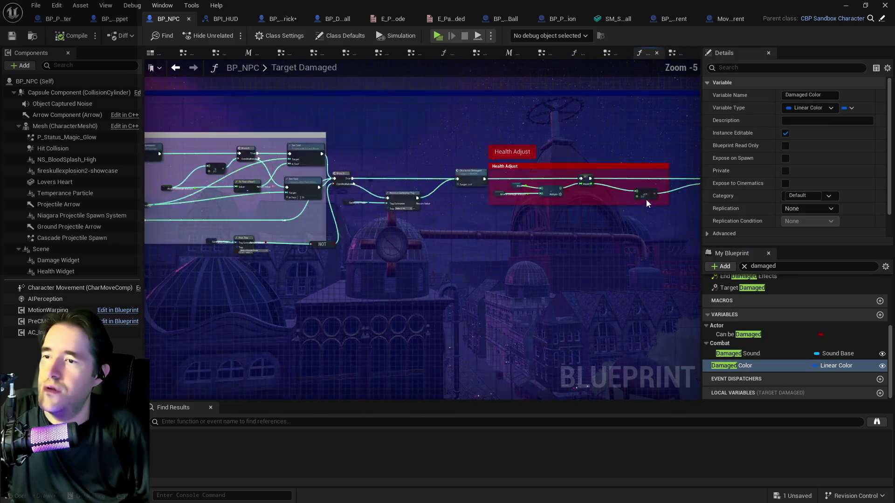
pyautogui.moveTo(419, 241); pyautogui.dragTo(393, 222)
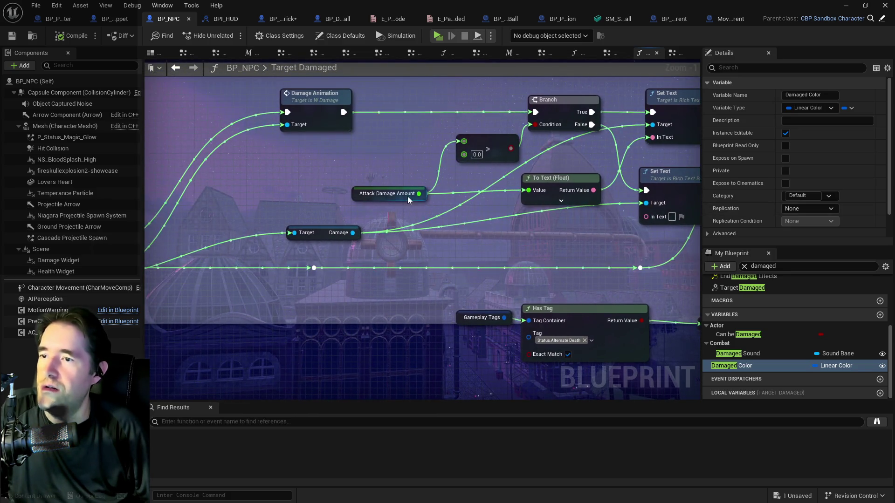
pyautogui.scroll(-4, 407, 196)
pyautogui.scroll(5, 342, 194)
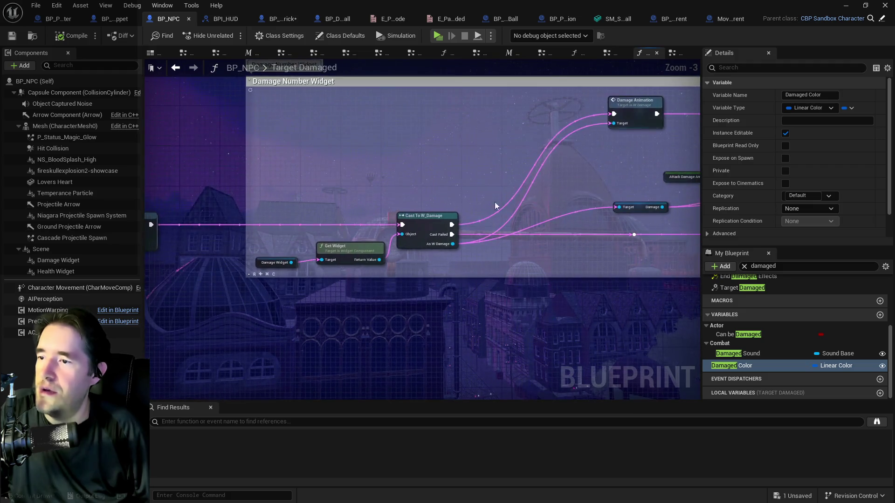
pyautogui.scroll(-3, 522, 261)
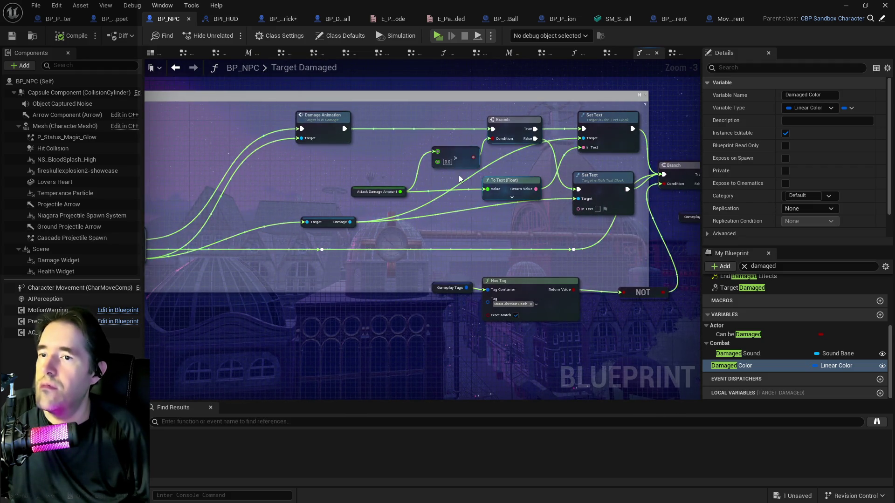
pyautogui.moveTo(474, 214); pyautogui.dragTo(195, 211)
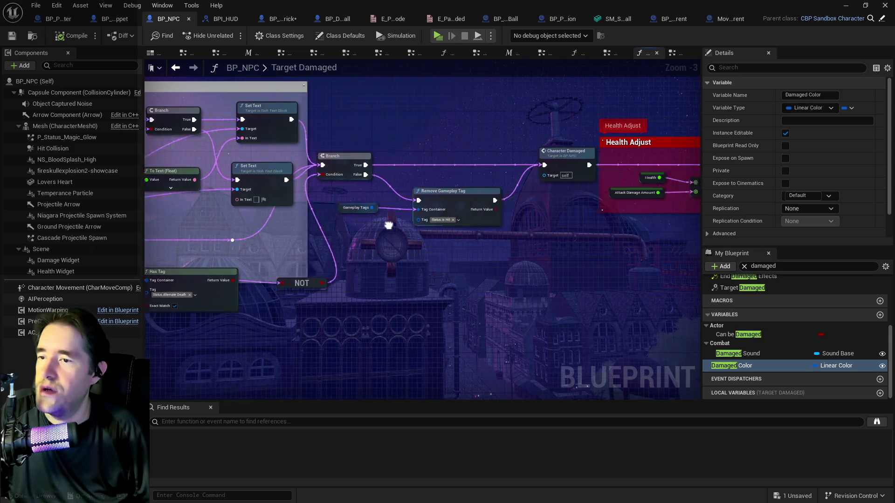
pyautogui.scroll(2, 366, 190)
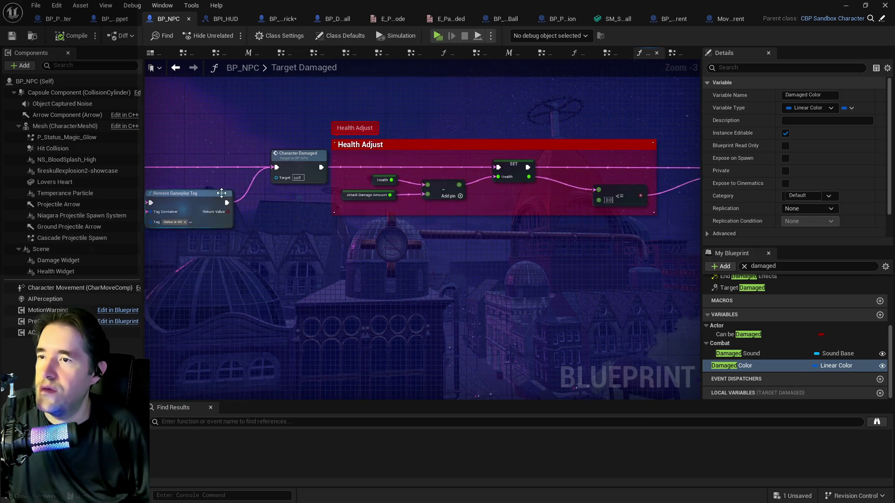
pyautogui.click(361, 204)
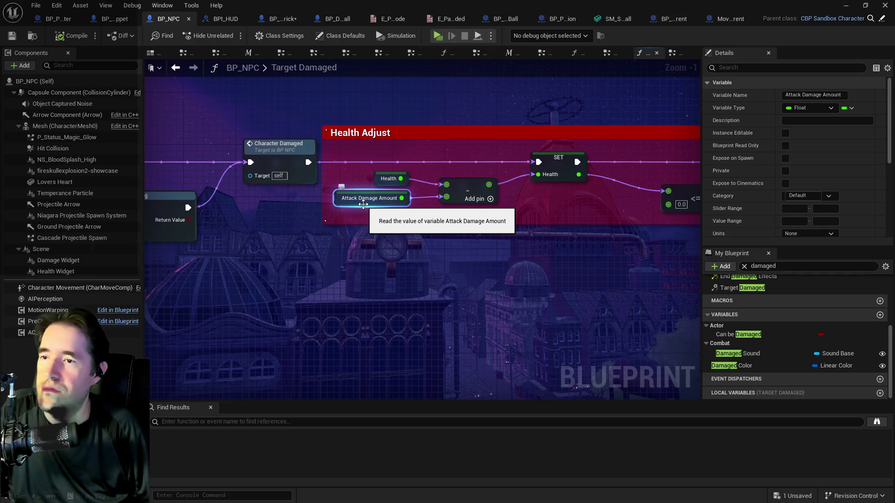
pyautogui.moveTo(362, 205); pyautogui.dragTo(324, 194)
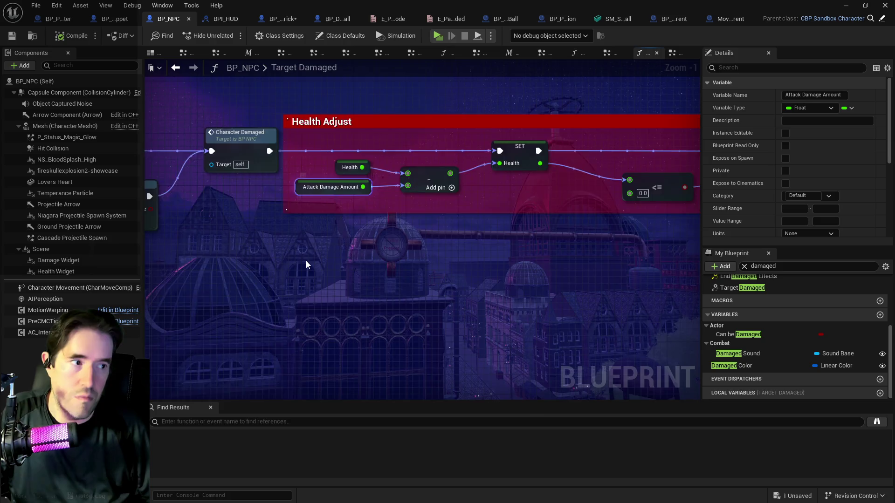
pyautogui.scroll(-4, 306, 266)
pyautogui.moveTo(251, 278)
pyautogui.mouseDown()
pyautogui.moveTo(364, 304)
pyautogui.moveTo(306, 260)
pyautogui.moveTo(404, 211)
pyautogui.moveTo(575, 216)
pyautogui.moveTo(158, 203)
pyautogui.moveTo(230, 185)
pyautogui.mouseUp()
pyautogui.scroll(2, 404, 211)
pyautogui.moveTo(384, 200)
pyautogui.mouseDown()
pyautogui.moveTo(261, 196)
pyautogui.moveTo(351, 206)
pyautogui.moveTo(262, 207)
pyautogui.mouseUp()
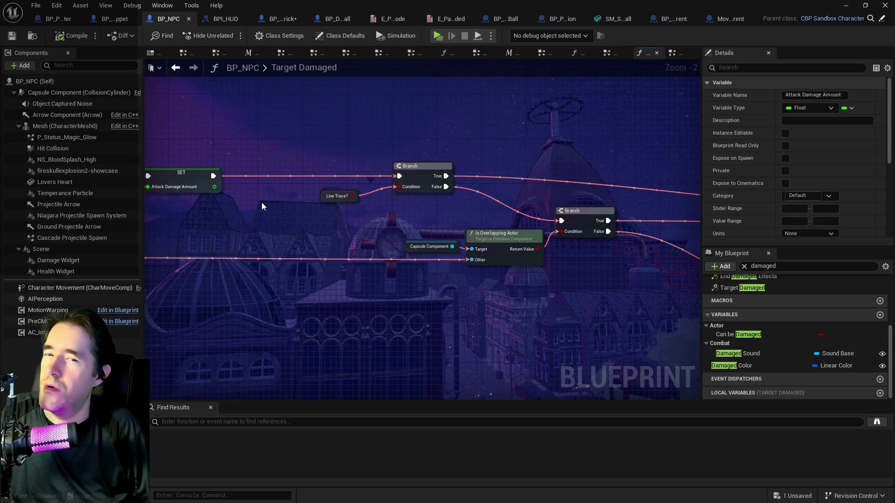
pyautogui.scroll(-2, 261, 207)
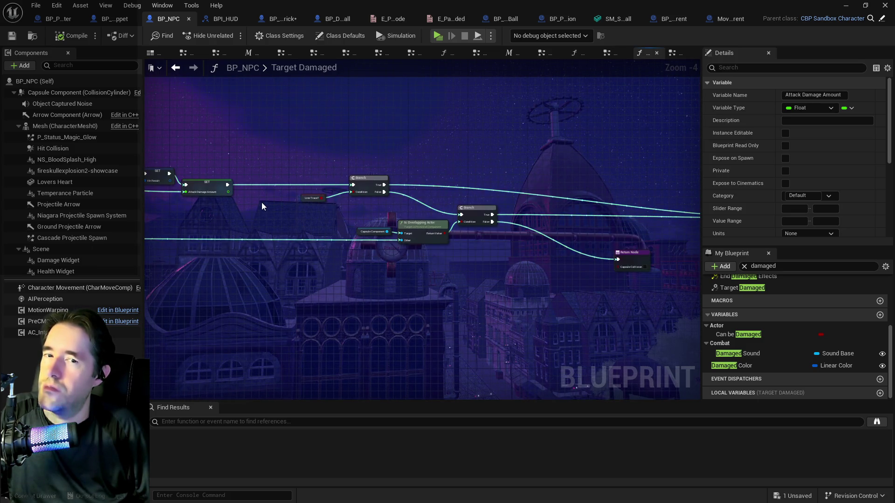
pyautogui.scroll(-2, 262, 207)
pyautogui.moveTo(264, 202)
pyautogui.mouseDown()
pyautogui.moveTo(234, 218)
pyautogui.moveTo(34, 217)
pyautogui.mouseUp()
pyautogui.moveTo(420, 188); pyautogui.dragTo(337, 163)
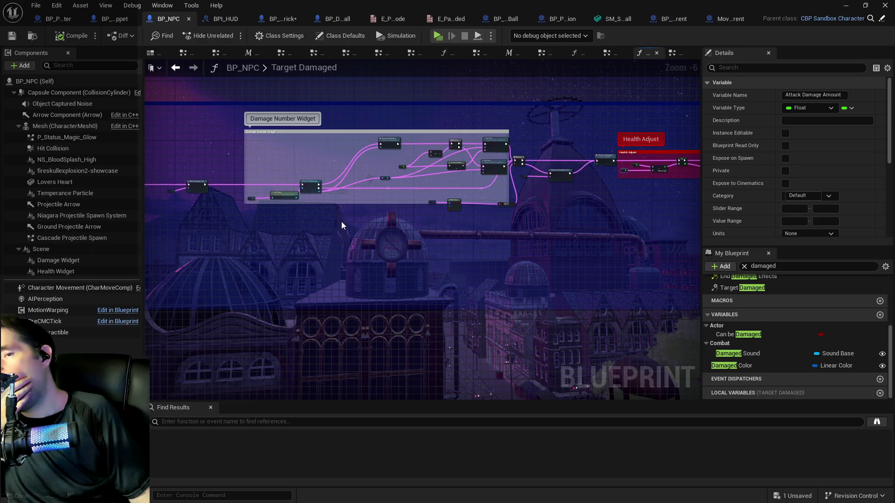
pyautogui.moveTo(341, 222)
pyautogui.mouseDown()
pyautogui.moveTo(228, 208)
pyautogui.moveTo(351, 254)
pyautogui.mouseUp()
pyautogui.scroll(2, 316, 205)
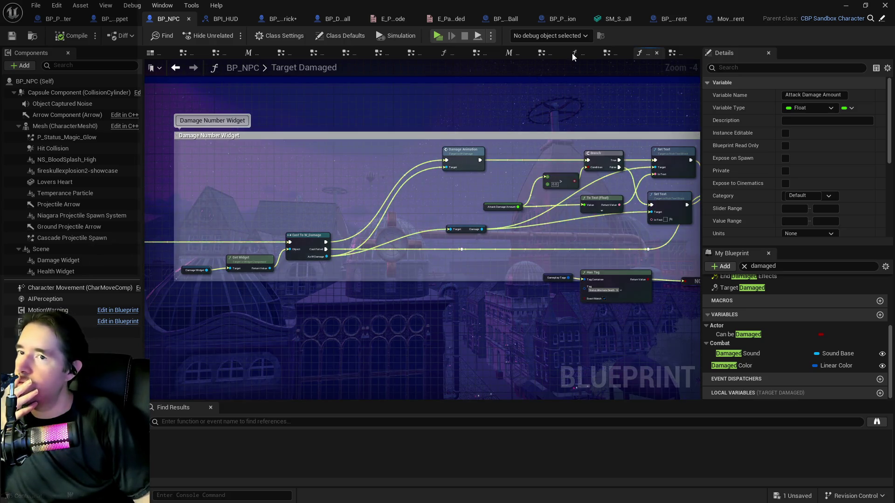
# Glance at the Spawn Stuff graph, then return to the Combat graph.
pyautogui.click(607, 53)
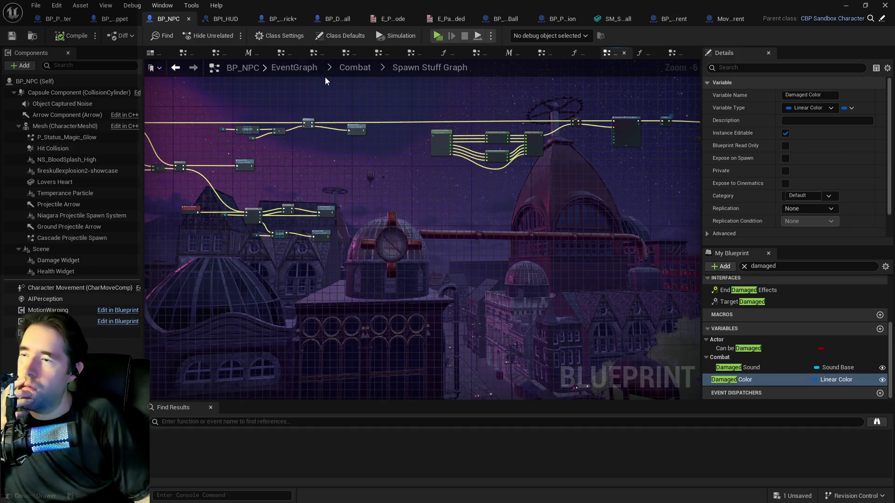
pyautogui.click(353, 68)
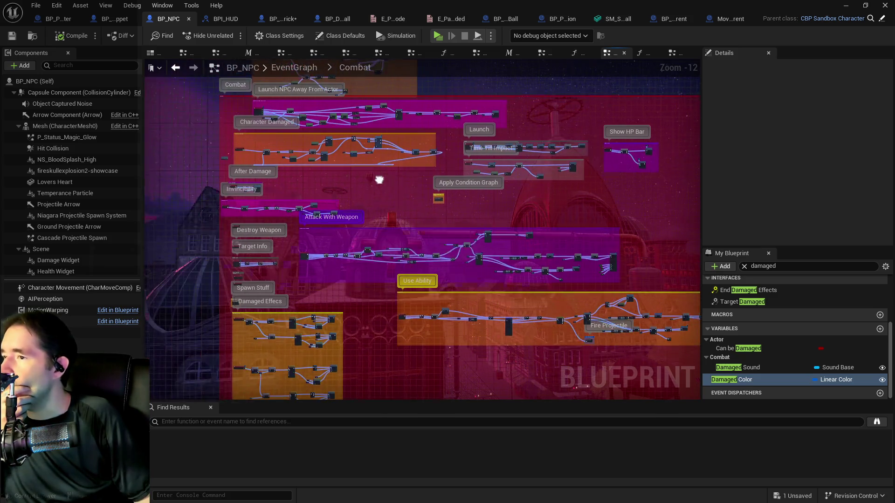
pyautogui.moveTo(379, 180); pyautogui.dragTo(388, 175)
pyautogui.scroll(4, 512, 159)
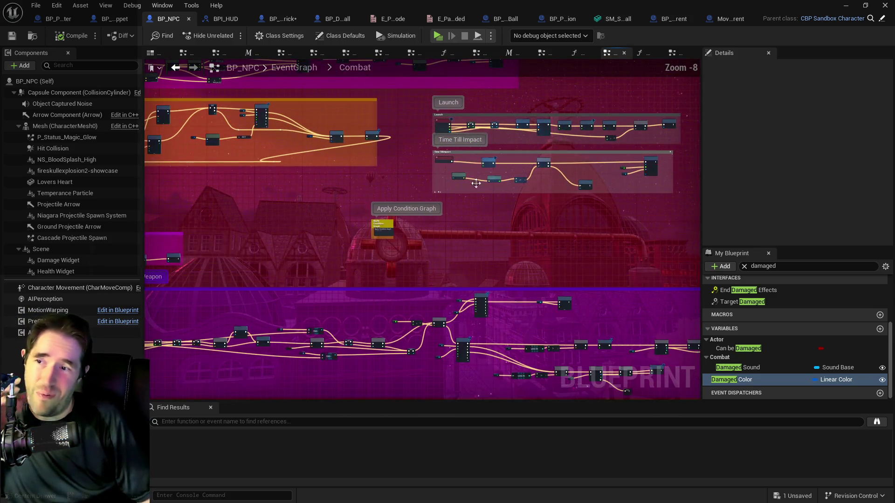
pyautogui.scroll(-2, 420, 208)
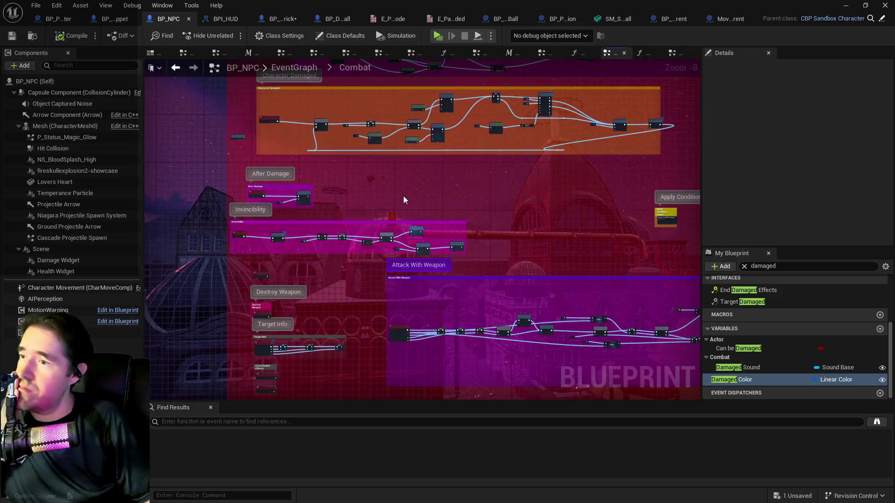
pyautogui.scroll(6, 432, 217)
# Open the collapsed Apply Condition Graph and bring the Apply Conditions comment into view.
pyautogui.doubleClick(510, 240)
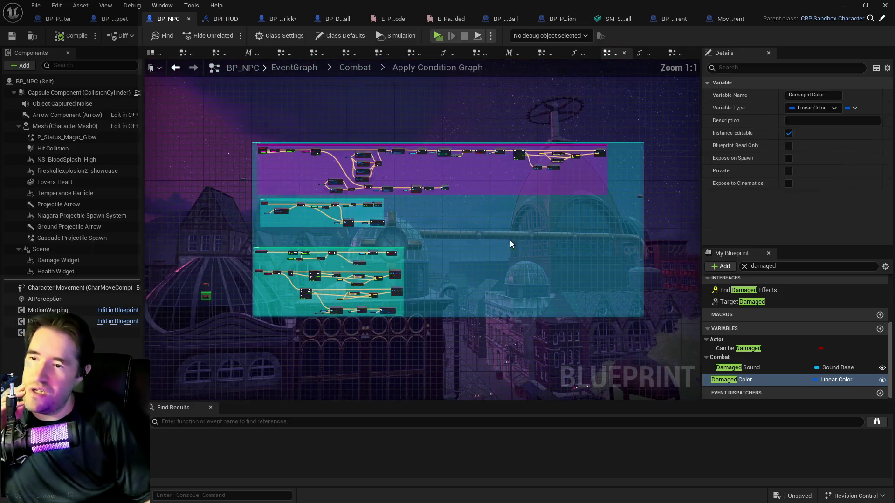
pyautogui.scroll(3, 299, 169)
pyautogui.scroll(-2, 298, 170)
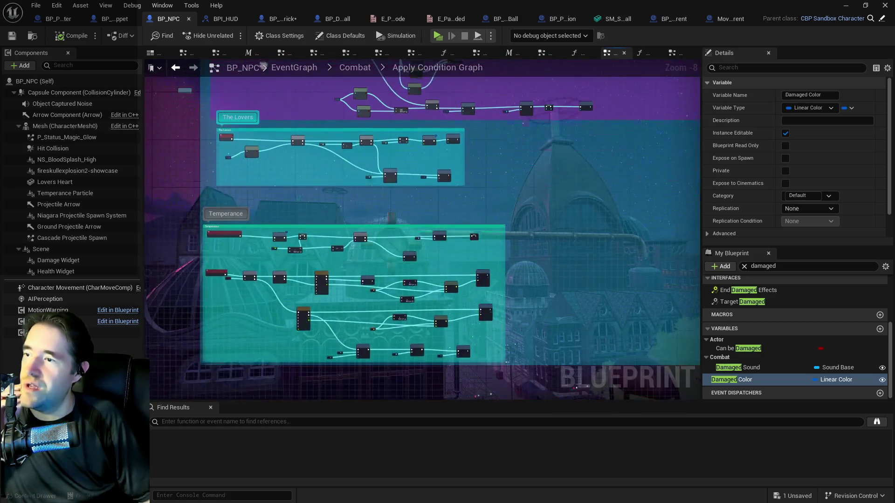
pyautogui.scroll(2, 268, 261)
pyautogui.scroll(-2, 203, 254)
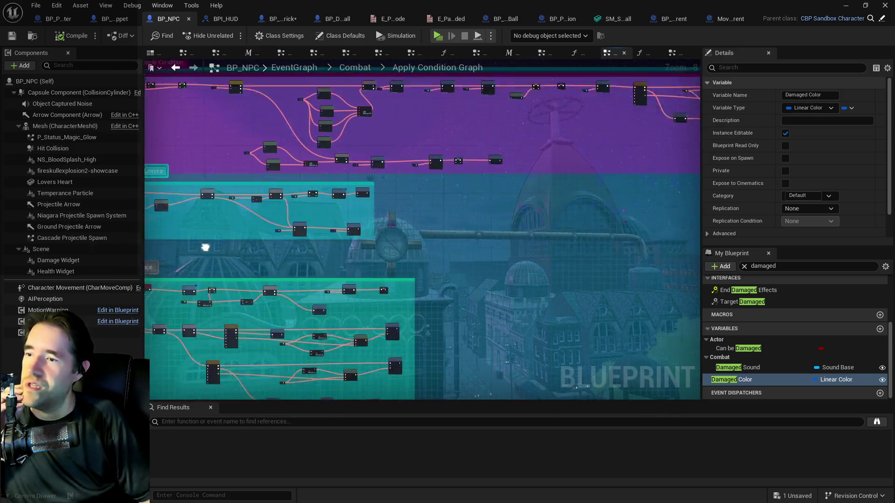
pyautogui.scroll(2, 220, 274)
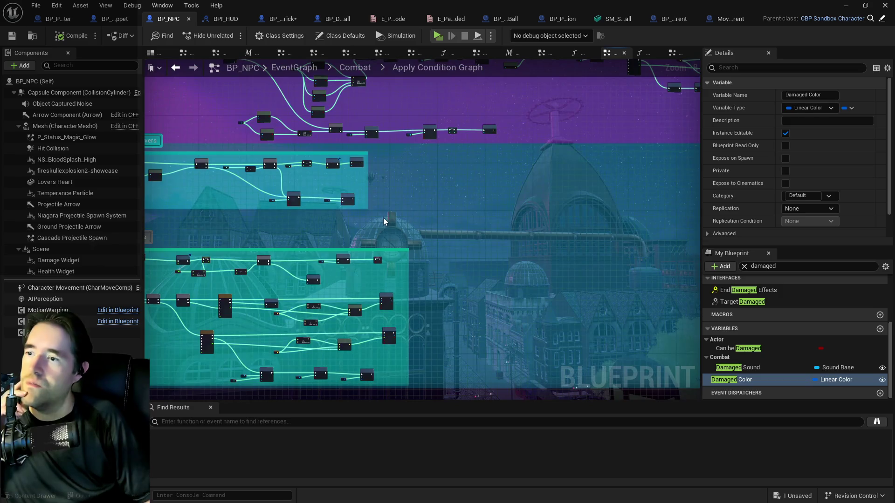
pyautogui.scroll(-2, 395, 212)
pyautogui.scroll(2, 545, 176)
pyautogui.moveTo(412, 186); pyautogui.dragTo(351, 284)
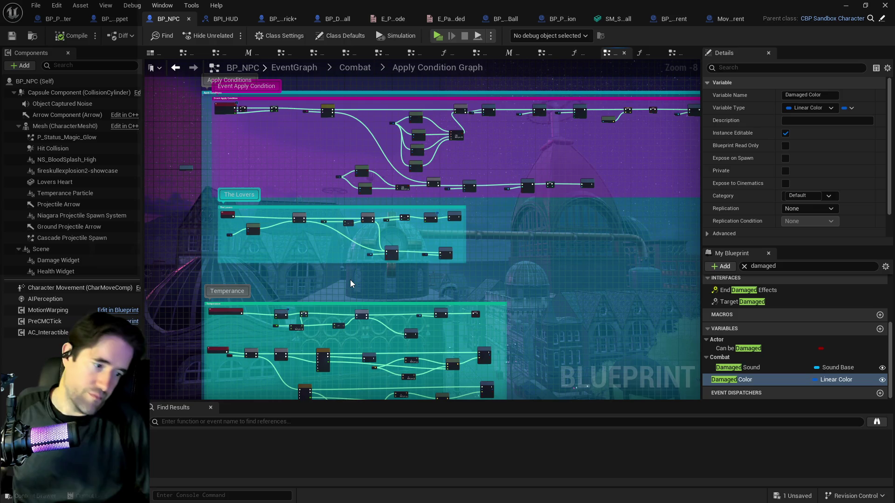
# Toggle between selecting all Apply Condition Graph nodes with Ctrl+A and clearing the selection.
pyautogui.click(350, 283)
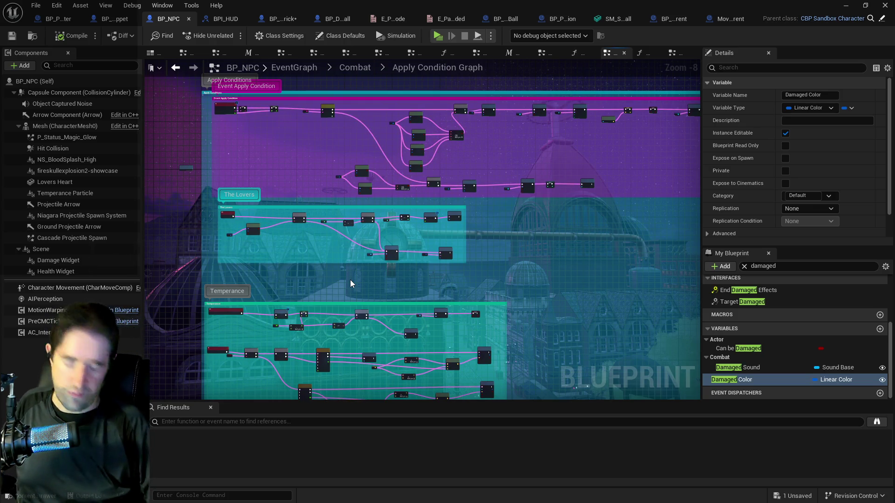
pyautogui.hotkey('ctrl', 'a')
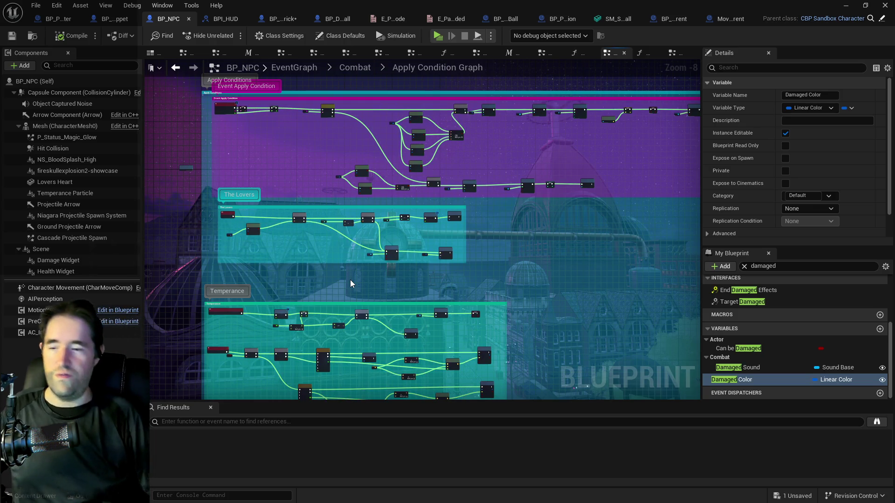
pyautogui.click(350, 281)
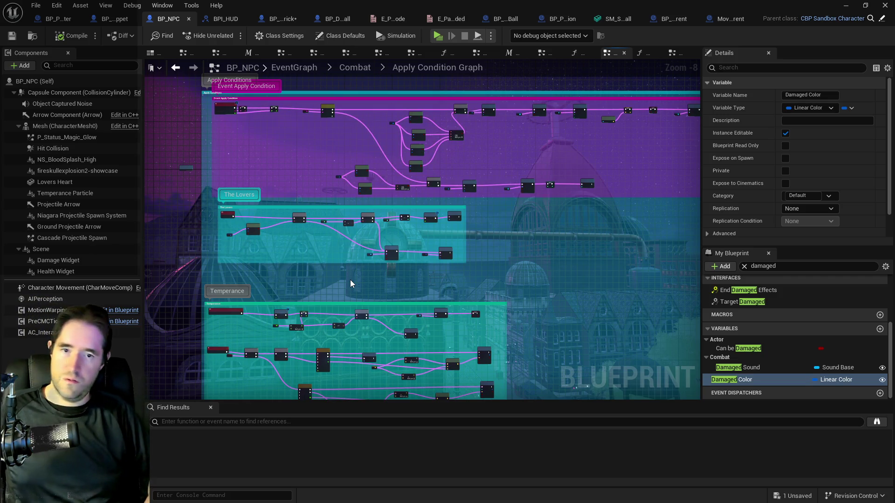
pyautogui.hotkey('ctrl', 'a')
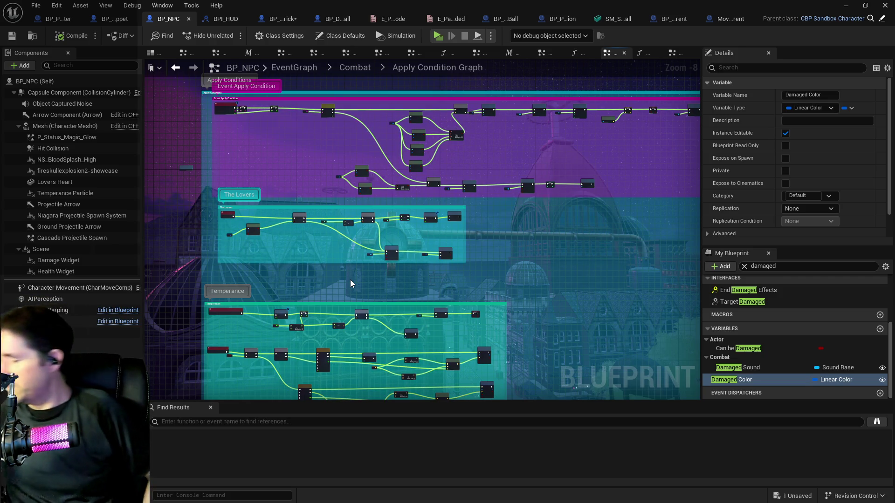
pyautogui.click(350, 281)
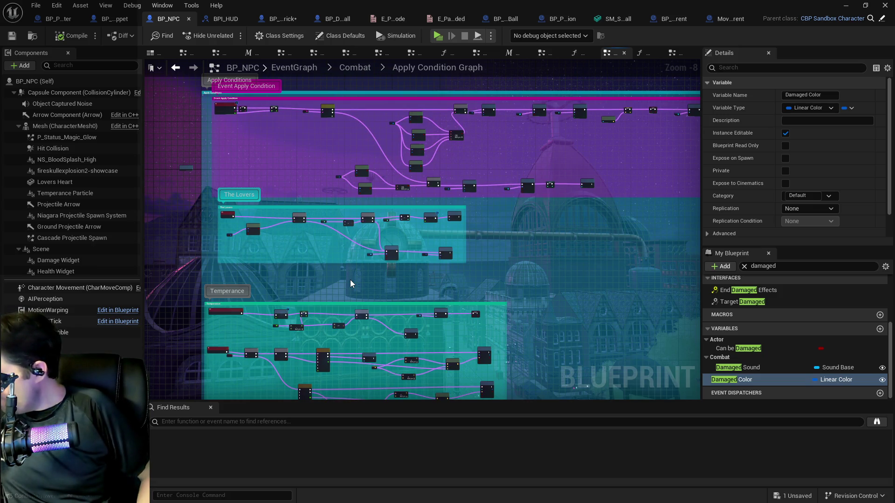
pyautogui.hotkey('ctrl', 'a')
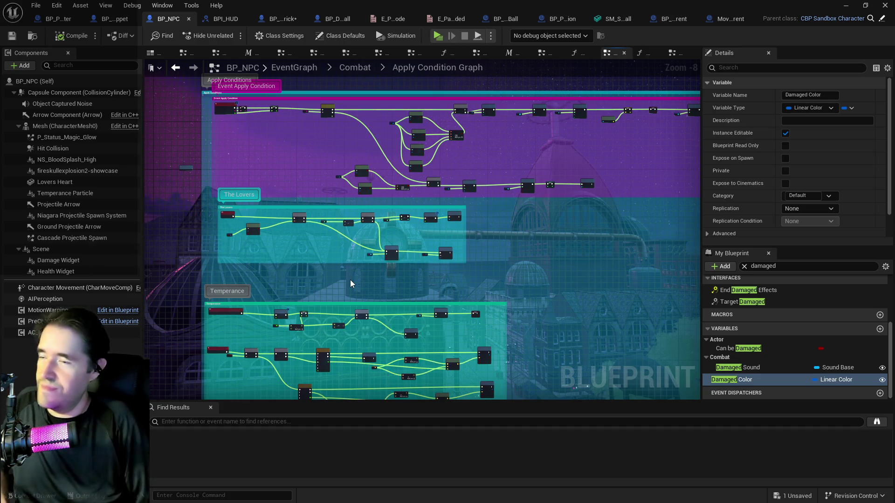
# Save all assets with File > Save All and bring the Attack With Weapon block into view.
pyautogui.click(36, 5)
pyautogui.click(64, 73)
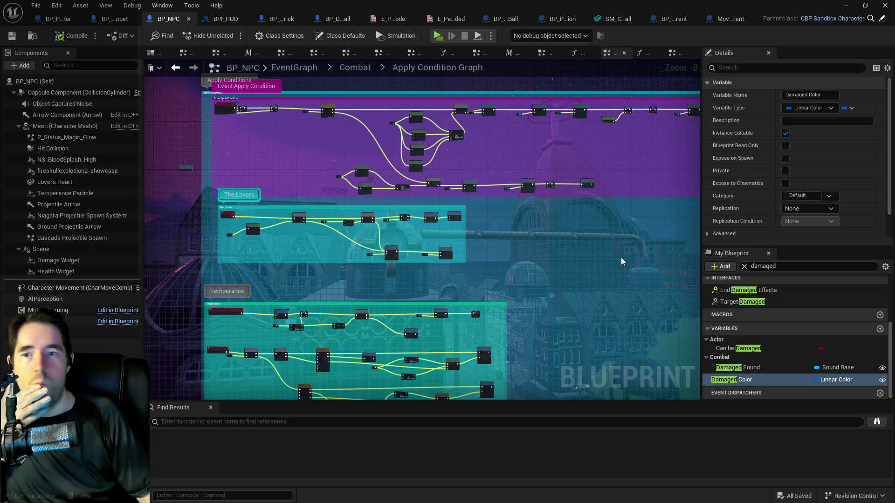
pyautogui.moveTo(545, 261)
pyautogui.mouseDown()
pyautogui.moveTo(459, 214)
pyautogui.moveTo(558, 237)
pyautogui.moveTo(469, 204)
pyautogui.mouseUp()
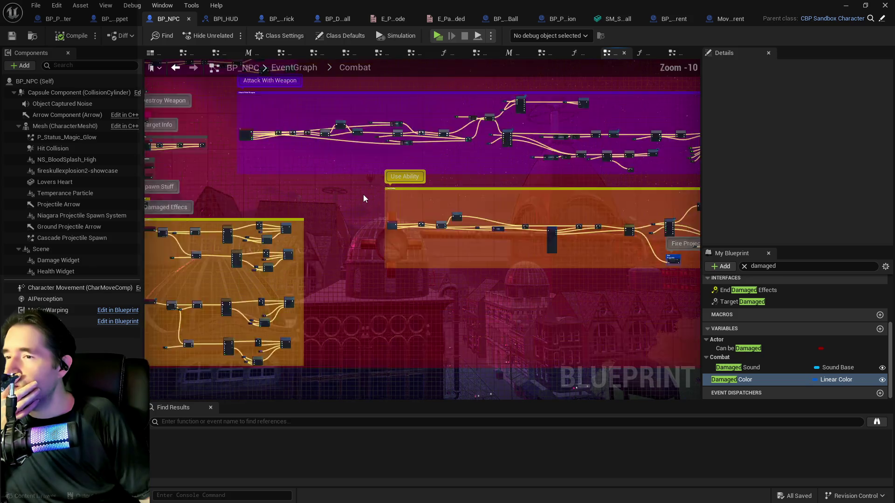
pyautogui.scroll(4, 362, 199)
pyautogui.moveTo(405, 250); pyautogui.dragTo(324, 205)
pyautogui.scroll(-2, 324, 205)
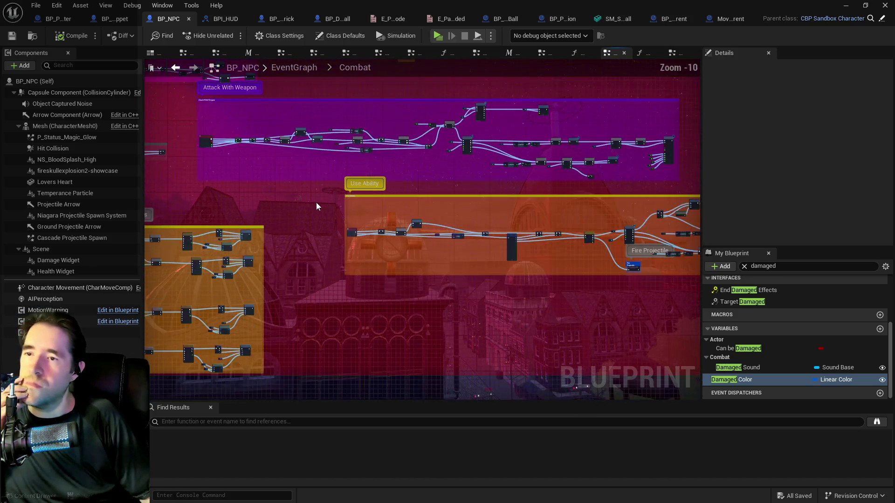
# Move the Attack With Weapon comment and its nodes right to line up with Use Ability.
pyautogui.moveTo(184, 98); pyautogui.dragTo(666, 184)
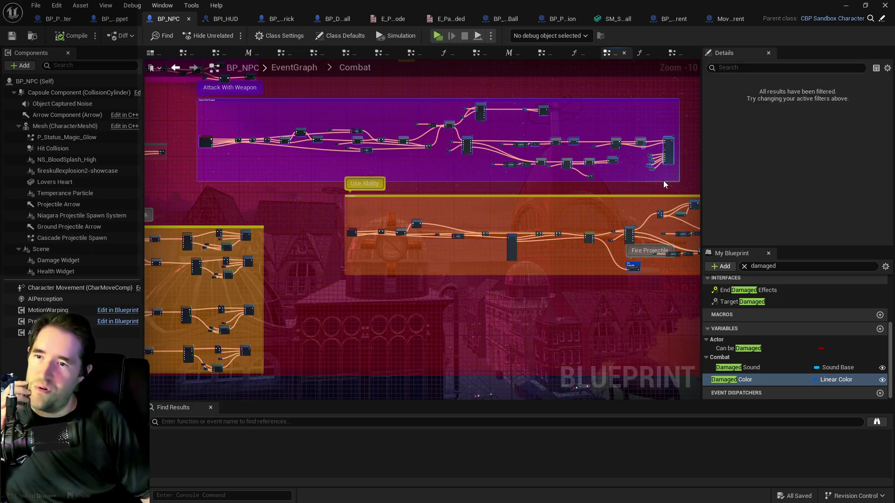
pyautogui.moveTo(368, 151); pyautogui.dragTo(507, 154)
pyautogui.click(296, 274)
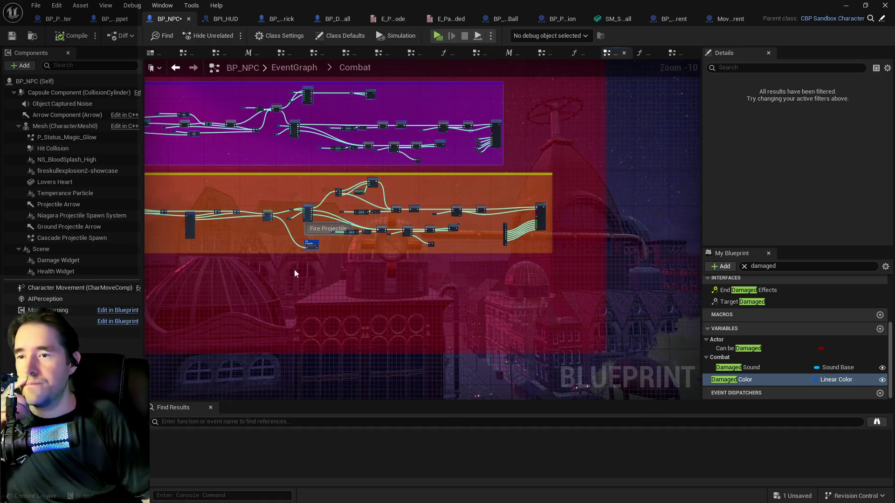
pyautogui.scroll(-2, 366, 259)
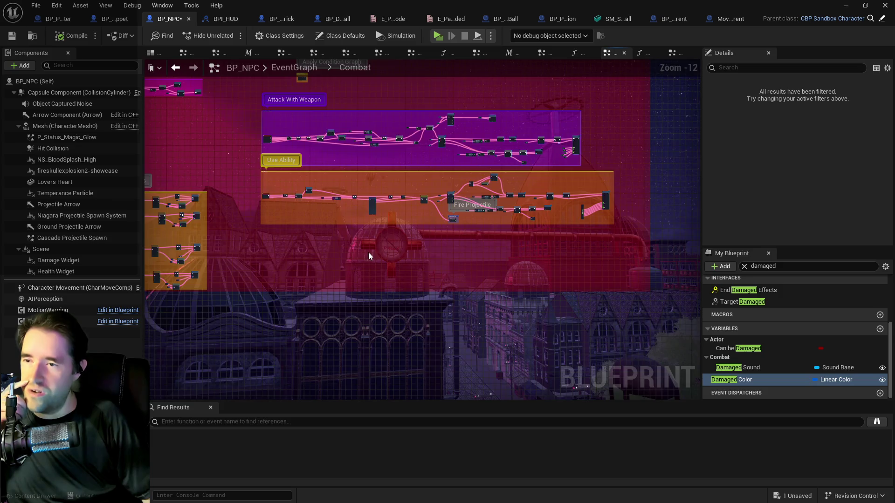
pyautogui.scroll(4, 369, 252)
pyautogui.scroll(-3, 471, 275)
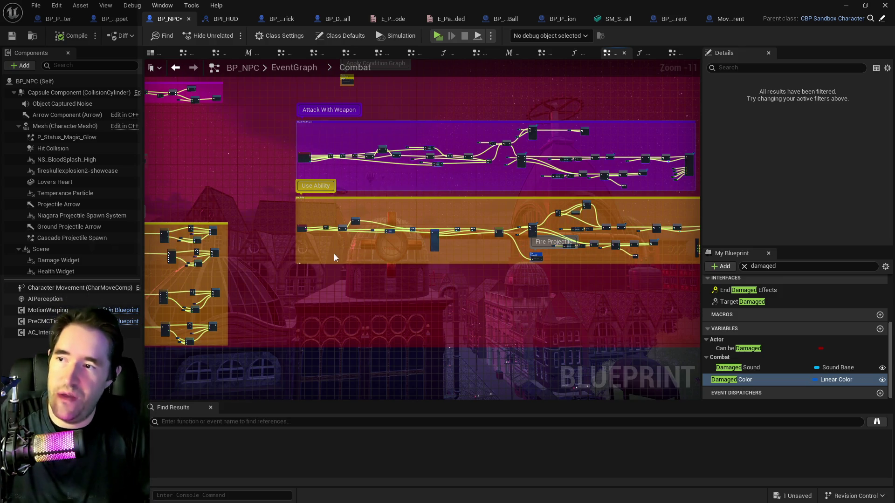
# Pan and zoom around the Use Ability and Attack With Weapon comment blocks to review their nodes.
pyautogui.moveTo(336, 283); pyautogui.dragTo(364, 272)
pyautogui.scroll(3, 597, 191)
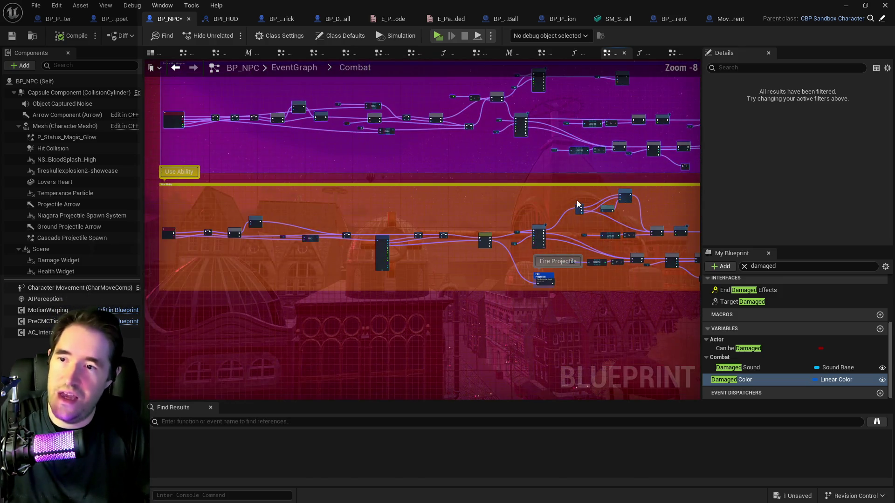
pyautogui.moveTo(597, 190); pyautogui.dragTo(339, 228)
pyautogui.moveTo(495, 245)
pyautogui.mouseDown()
pyautogui.moveTo(390, 286)
pyautogui.moveTo(456, 219)
pyautogui.moveTo(573, 213)
pyautogui.moveTo(533, 335)
pyautogui.moveTo(564, 213)
pyautogui.mouseUp()
pyautogui.scroll(2, 449, 219)
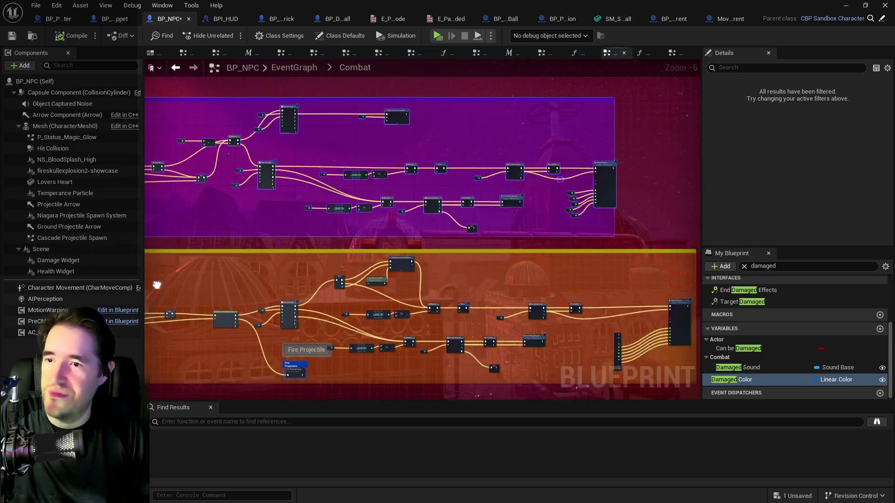
pyautogui.scroll(3, 563, 213)
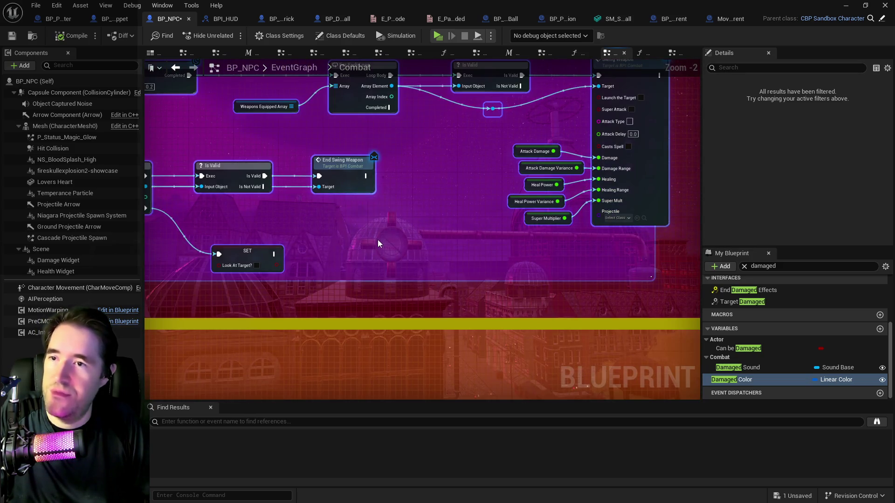
pyautogui.scroll(-2, 377, 242)
pyautogui.scroll(1, 415, 230)
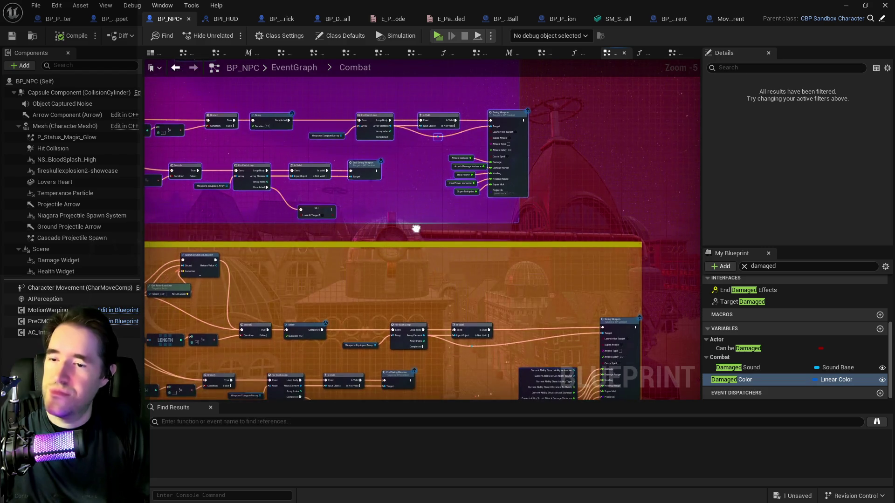
pyautogui.moveTo(415, 230); pyautogui.dragTo(439, 194)
pyautogui.scroll(1, 574, 273)
pyautogui.moveTo(575, 273); pyautogui.dragTo(375, 208)
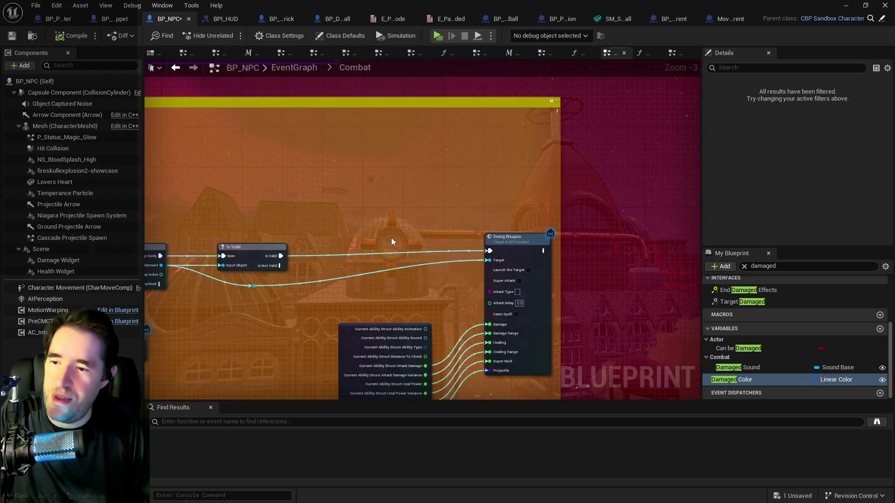
pyautogui.scroll(-4, 392, 240)
pyautogui.moveTo(308, 218); pyautogui.dragTo(638, 232)
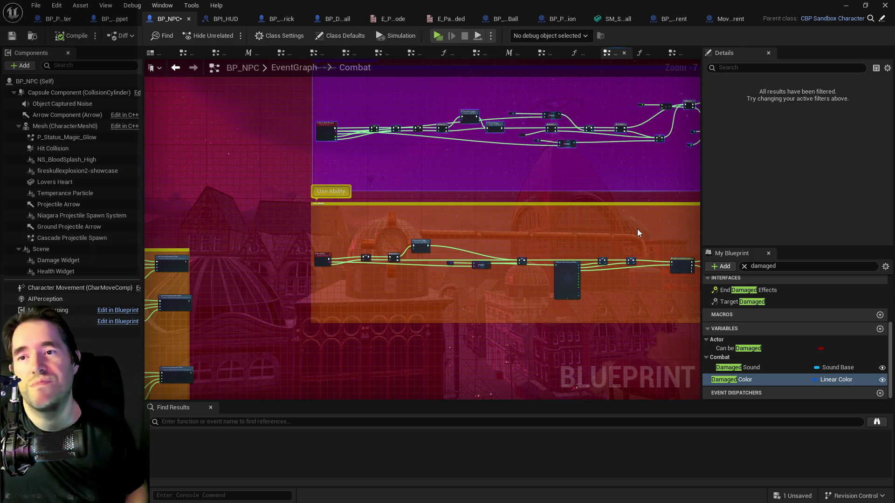
pyautogui.scroll(6, 535, 132)
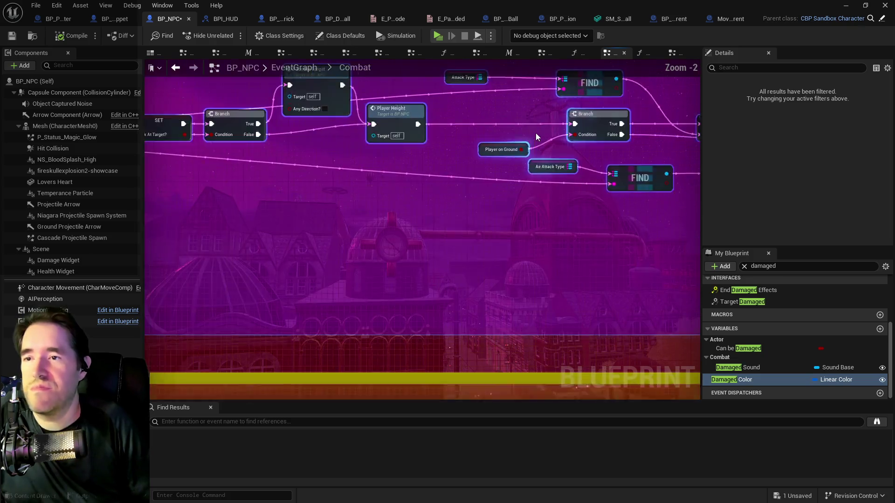
pyautogui.moveTo(522, 178); pyautogui.dragTo(482, 230)
pyautogui.scroll(-2, 425, 190)
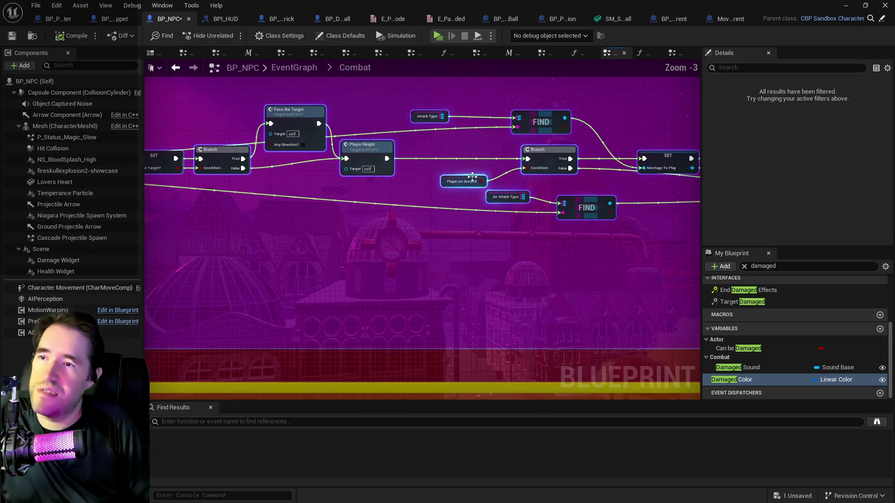
pyautogui.moveTo(425, 190); pyautogui.dragTo(389, 73)
pyautogui.scroll(-3, 403, 202)
pyautogui.scroll(4, 415, 278)
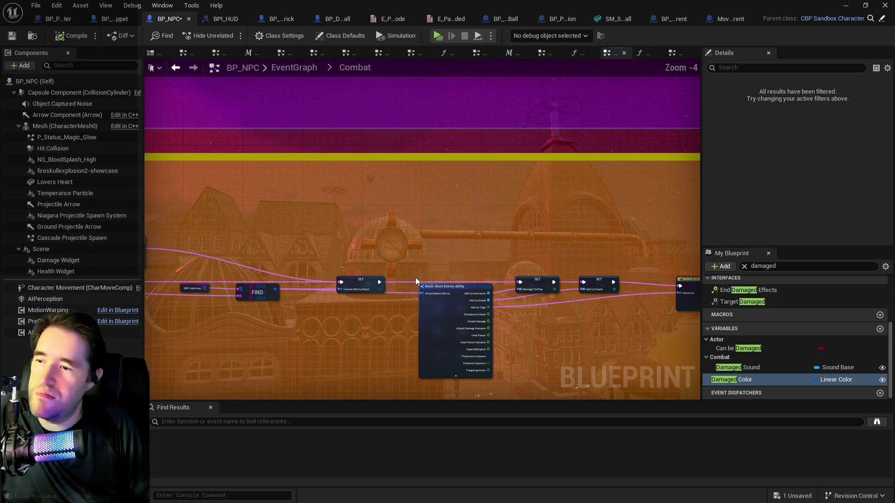
pyautogui.moveTo(395, 292); pyautogui.dragTo(603, 288)
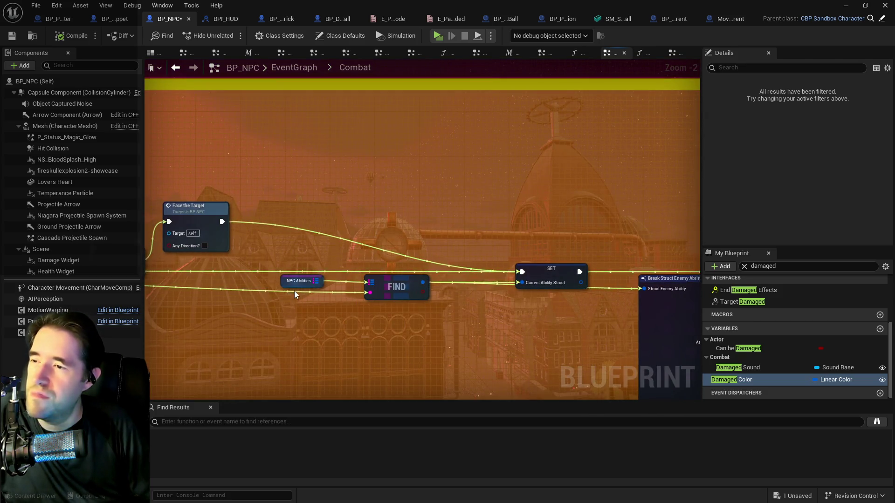
# Inspect the NPC Abilities variable's properties and bring the Attack Type node into view.
pyautogui.click(285, 282)
pyautogui.scroll(-5, 777, 214)
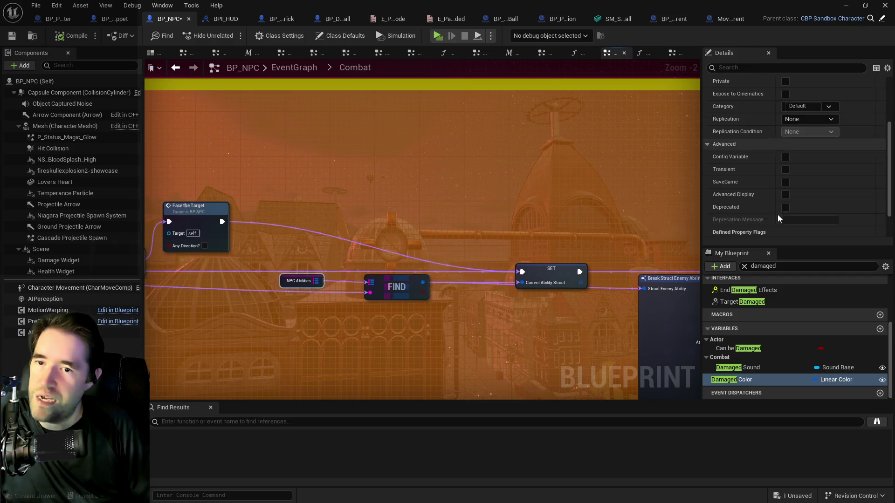
pyautogui.scroll(-4, 777, 215)
pyautogui.scroll(-2, 535, 261)
pyautogui.moveTo(522, 291); pyautogui.dragTo(415, 260)
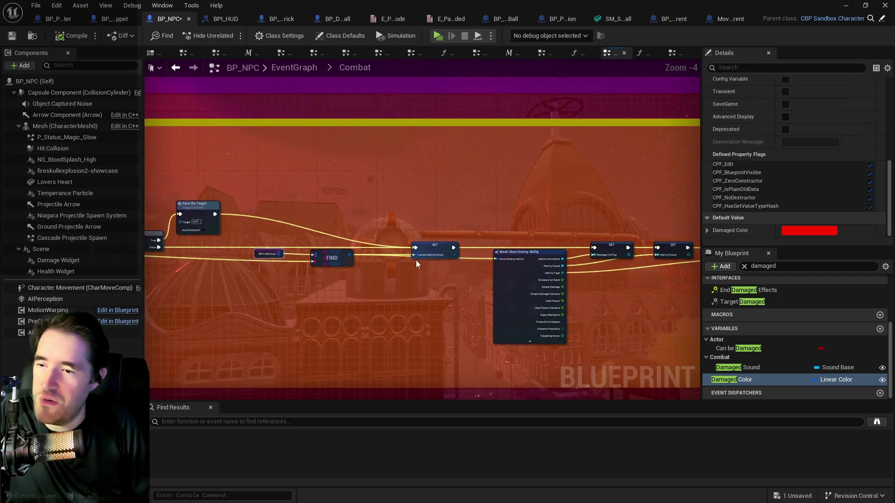
pyautogui.scroll(-4, 415, 260)
pyautogui.scroll(6, 438, 256)
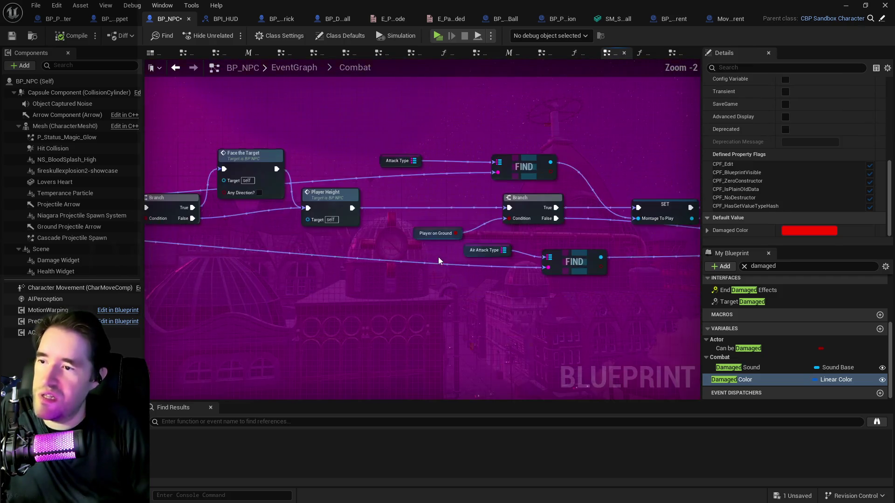
pyautogui.moveTo(499, 335)
pyautogui.mouseDown()
pyautogui.moveTo(437, 246)
pyautogui.moveTo(419, 164)
pyautogui.moveTo(425, 182)
pyautogui.moveTo(411, 172)
pyautogui.mouseUp()
pyautogui.scroll(-4, 382, 212)
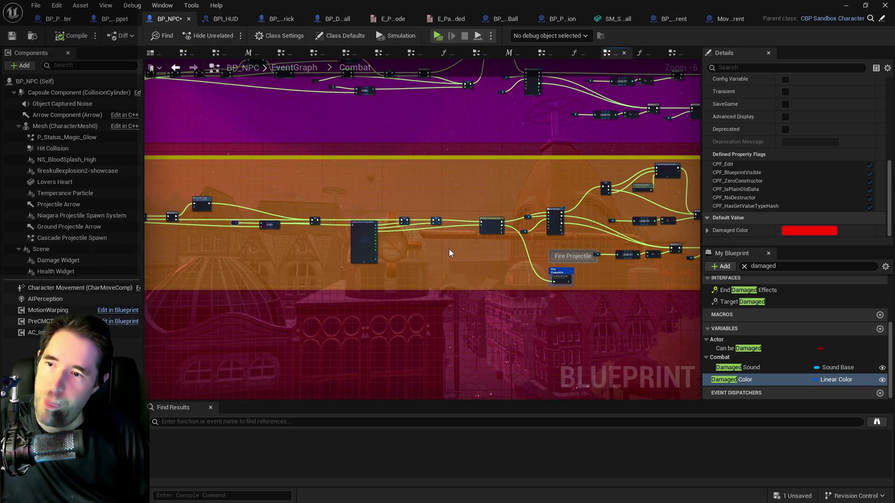
pyautogui.scroll(-6, 448, 249)
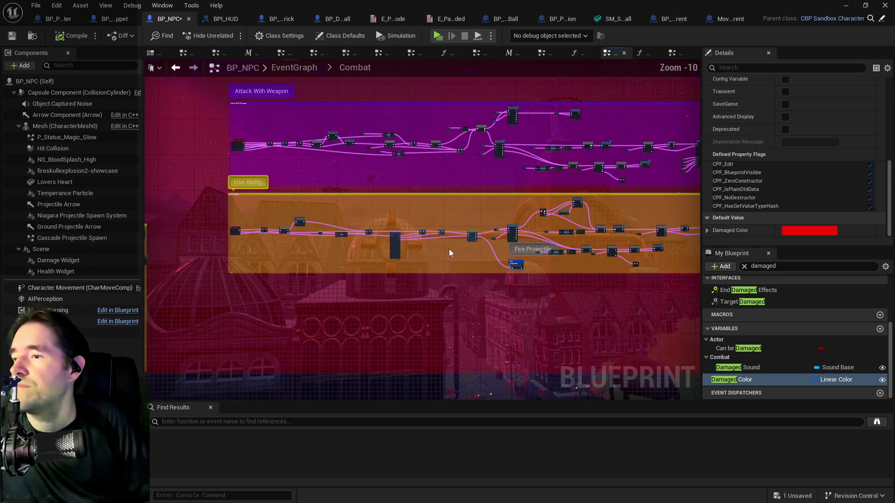
pyautogui.scroll(6, 479, 268)
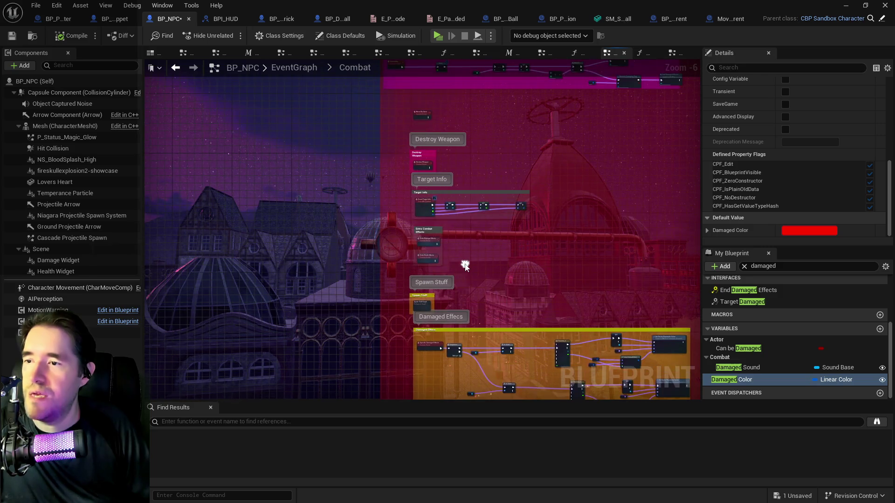
pyautogui.scroll(2, 448, 276)
pyautogui.scroll(-4, 494, 318)
pyautogui.scroll(5, 481, 125)
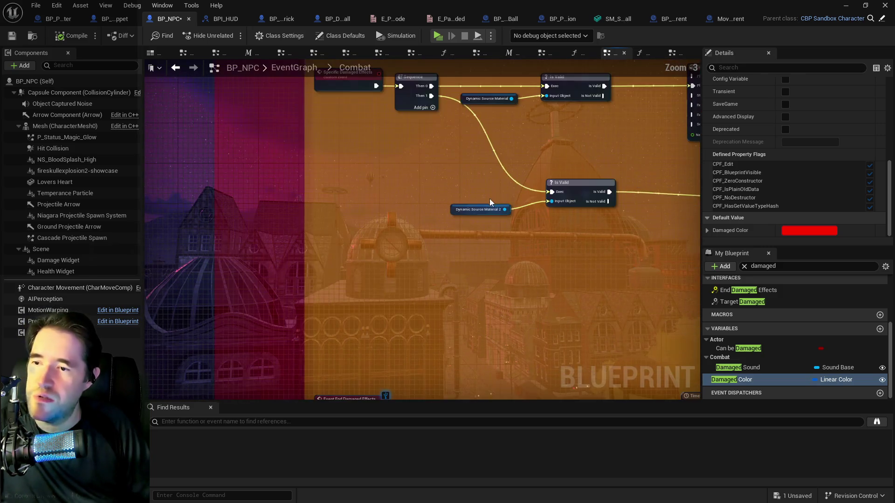
pyautogui.moveTo(524, 354); pyautogui.dragTo(393, 216)
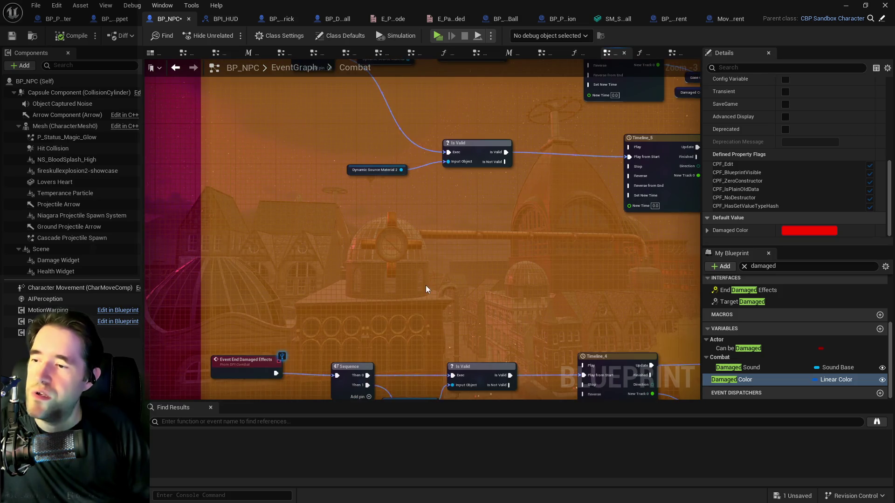
pyautogui.scroll(-2, 451, 198)
pyautogui.moveTo(463, 218)
pyautogui.mouseDown()
pyautogui.moveTo(379, 190)
pyautogui.moveTo(345, 210)
pyautogui.moveTo(344, 313)
pyautogui.moveTo(343, 303)
pyautogui.moveTo(479, 300)
pyautogui.moveTo(479, 315)
pyautogui.mouseUp()
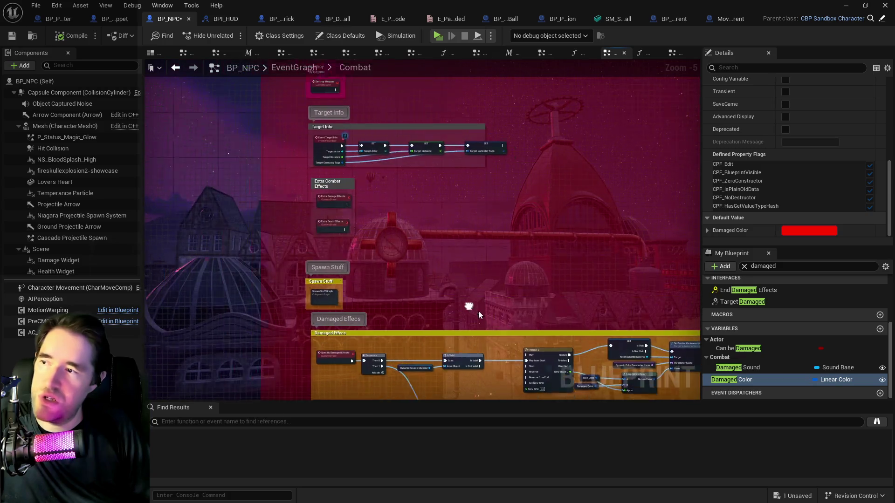
pyautogui.scroll(2, 378, 208)
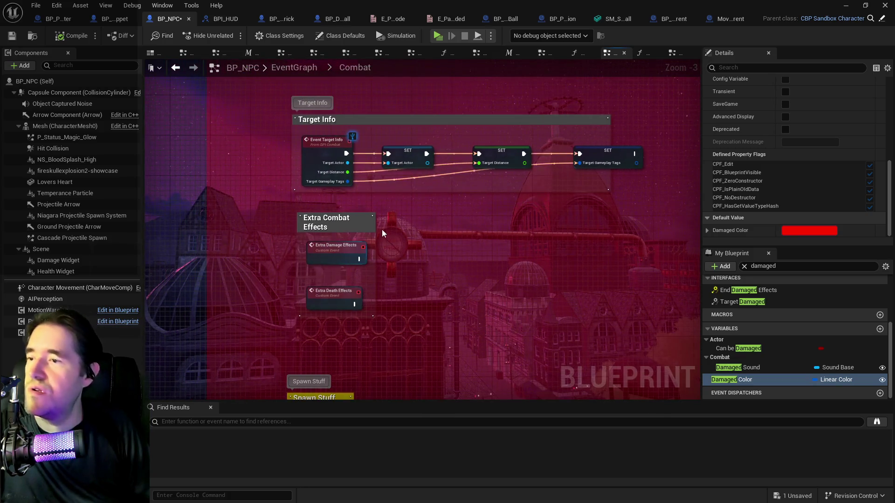
pyautogui.moveTo(382, 230); pyautogui.dragTo(387, 318)
pyautogui.moveTo(383, 189)
pyautogui.mouseDown()
pyautogui.moveTo(390, 231)
pyautogui.moveTo(379, 329)
pyautogui.moveTo(397, 201)
pyautogui.mouseUp()
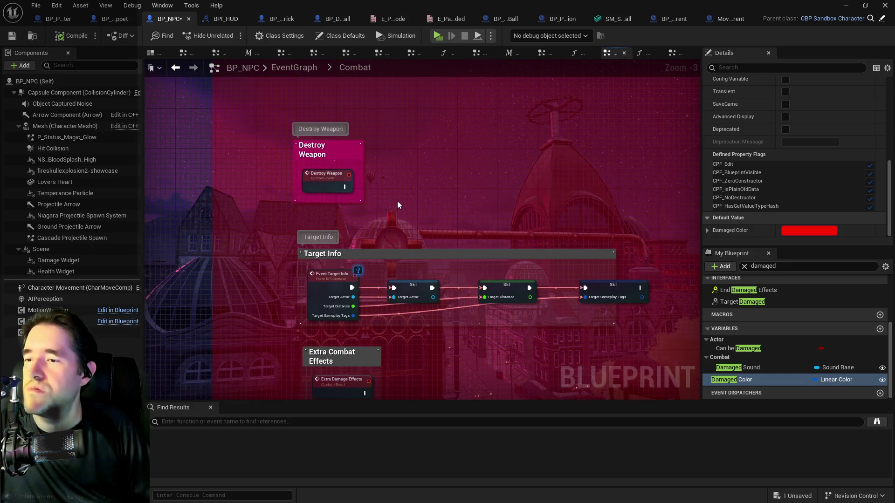
pyautogui.scroll(-7, 397, 200)
pyautogui.scroll(6, 406, 191)
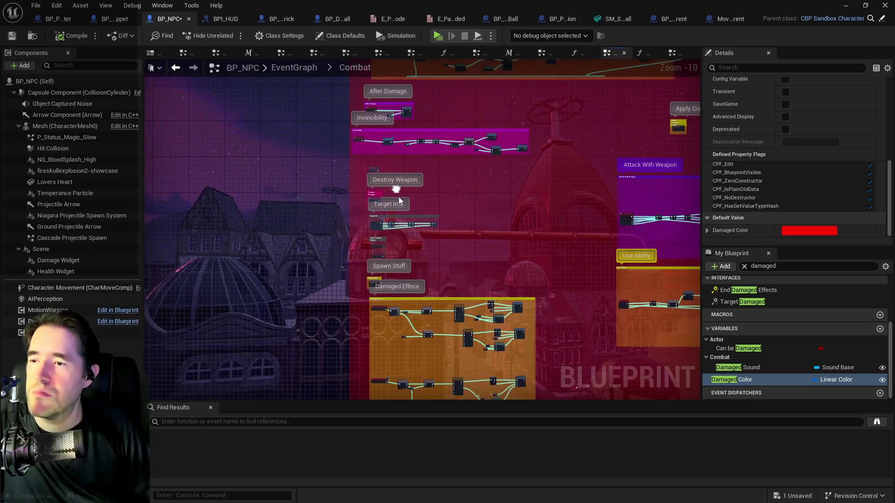
pyautogui.moveTo(378, 259); pyautogui.dragTo(564, 284)
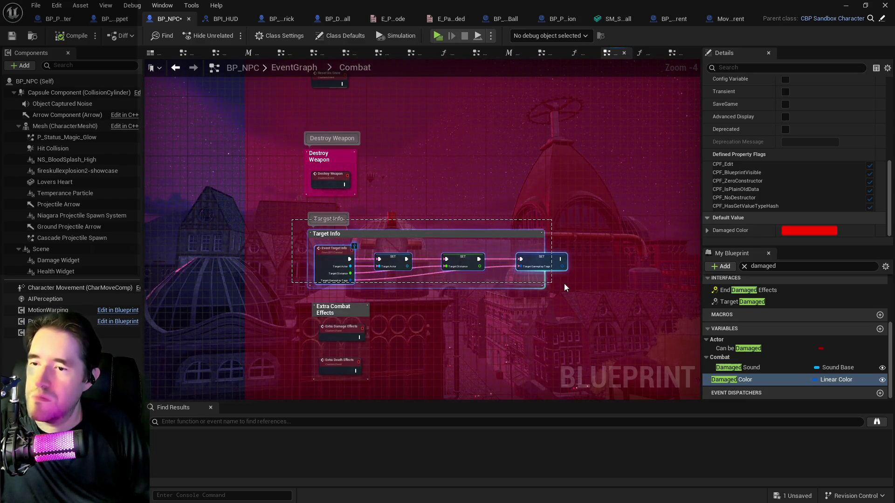
pyautogui.scroll(4, 315, 287)
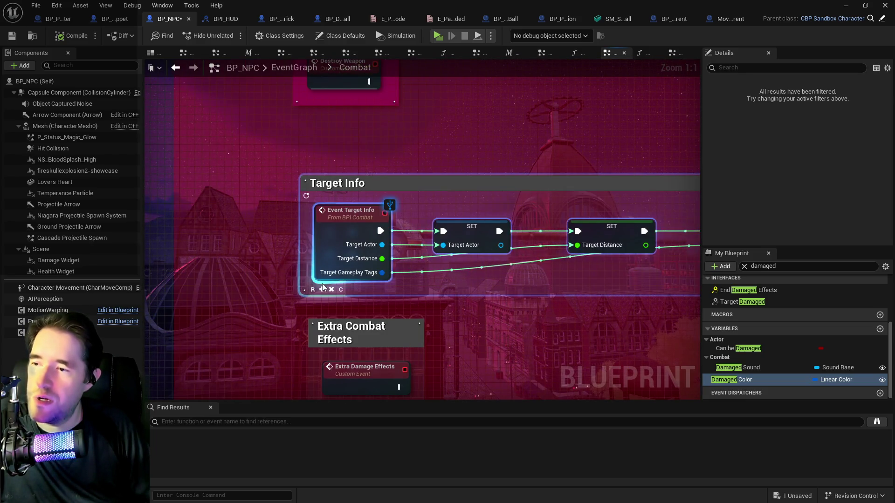
pyautogui.click(273, 277)
pyautogui.scroll(-3, 273, 276)
pyautogui.scroll(-1, 473, 157)
pyautogui.moveTo(474, 158)
pyautogui.mouseDown()
pyautogui.moveTo(399, 269)
pyautogui.moveTo(368, 214)
pyautogui.moveTo(389, 304)
pyautogui.mouseUp()
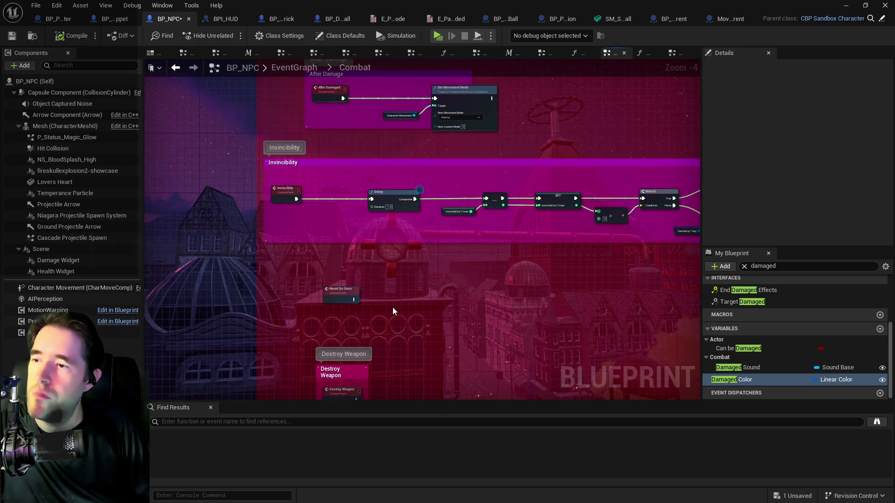
# Wrap the Reset Do Once event node in a comment titled 'Reset Do Once'.
pyautogui.scroll(2, 393, 307)
pyautogui.click(320, 279)
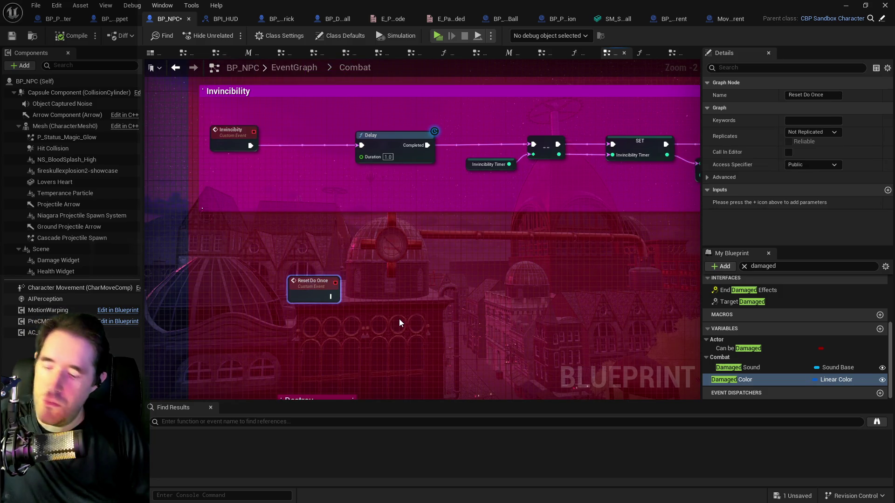
pyautogui.write('c')
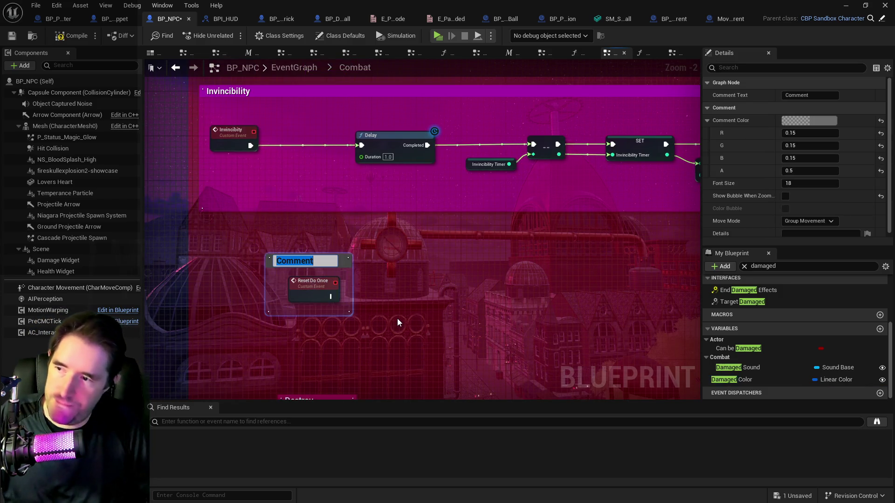
pyautogui.write('Reset Do Once')
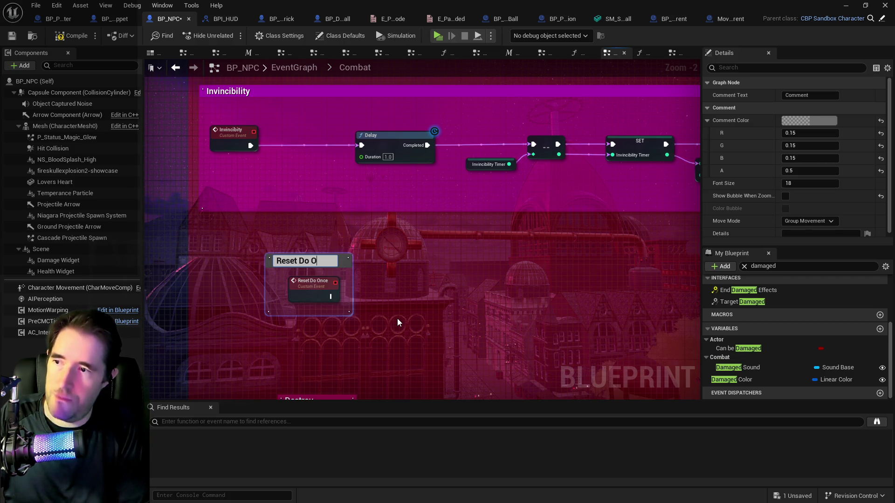
pyautogui.press('Return')
# Shift the Invincibility and After Damage nodes slightly to the right.
pyautogui.click(368, 314)
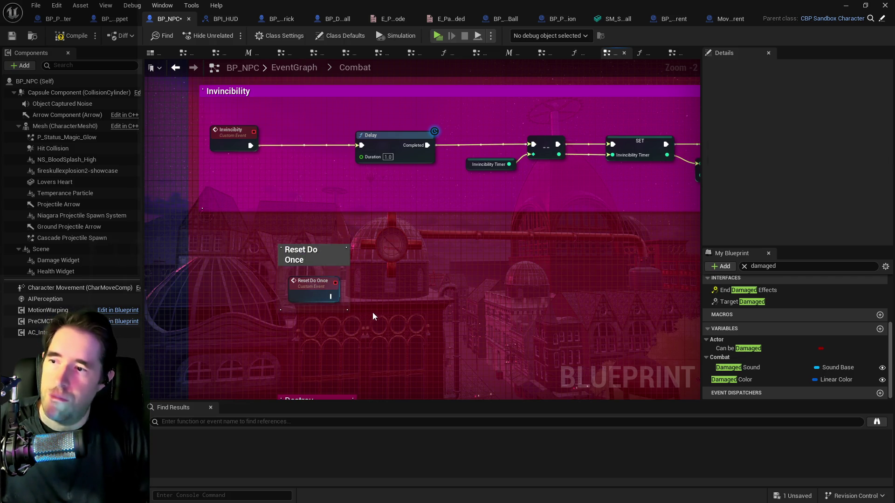
pyautogui.scroll(-5, 375, 309)
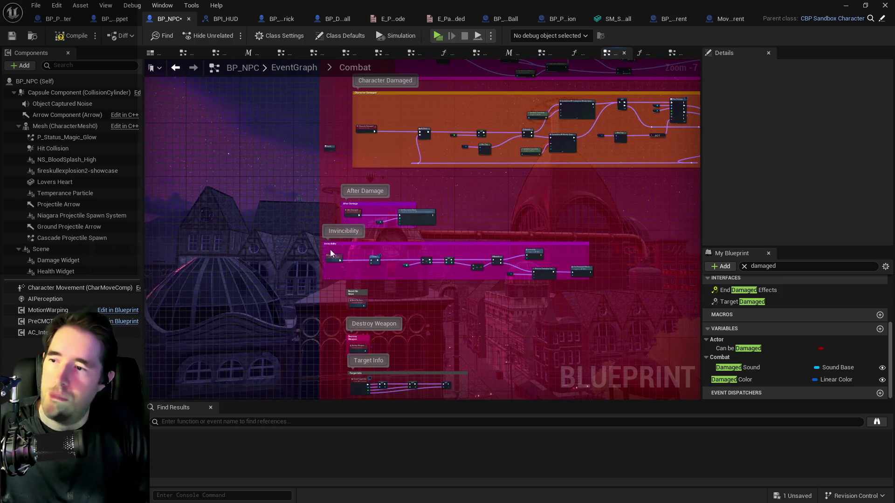
pyautogui.moveTo(592, 226); pyautogui.dragTo(325, 285)
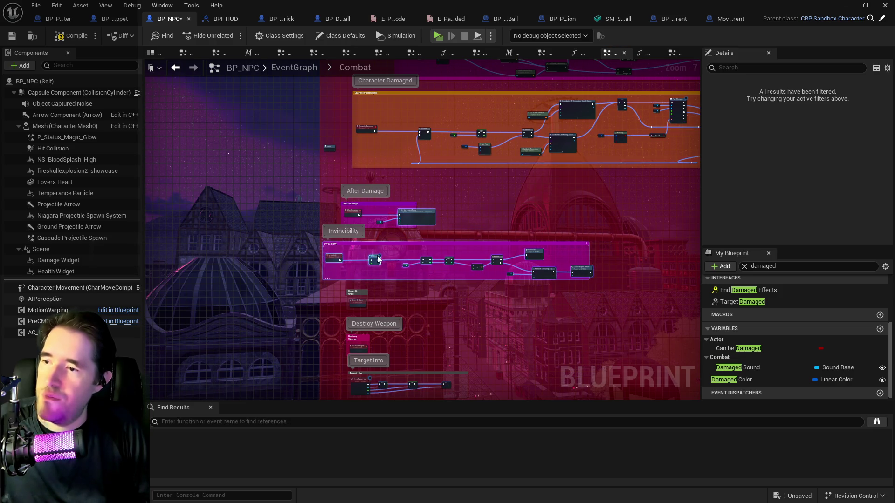
pyautogui.moveTo(378, 261); pyautogui.dragTo(400, 264)
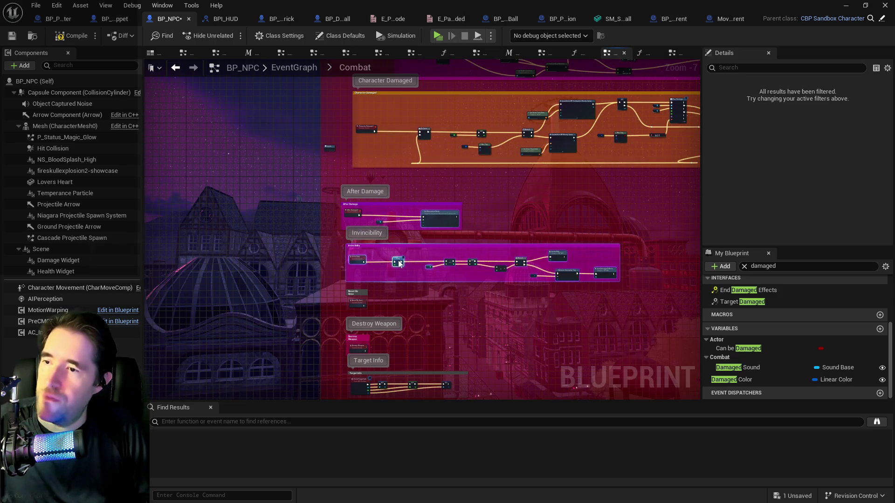
pyautogui.click(331, 197)
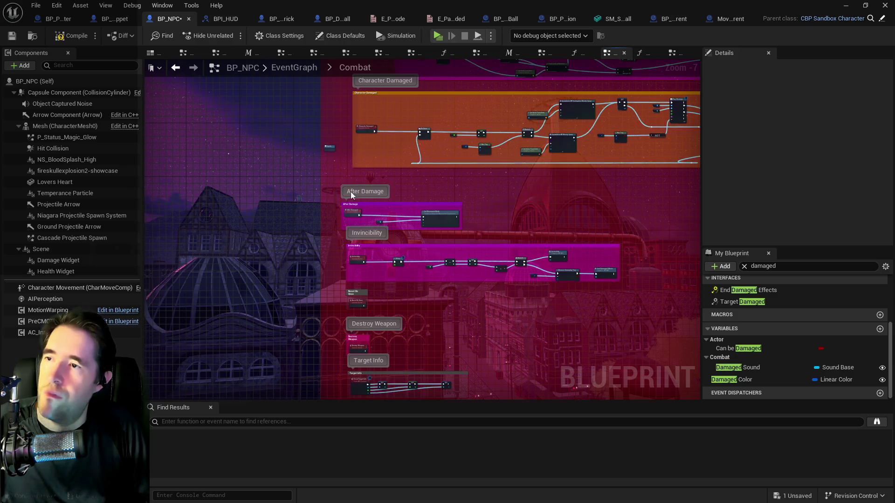
pyautogui.moveTo(351, 191); pyautogui.dragTo(350, 274)
pyautogui.scroll(-4, 351, 271)
pyautogui.scroll(-1, 310, 162)
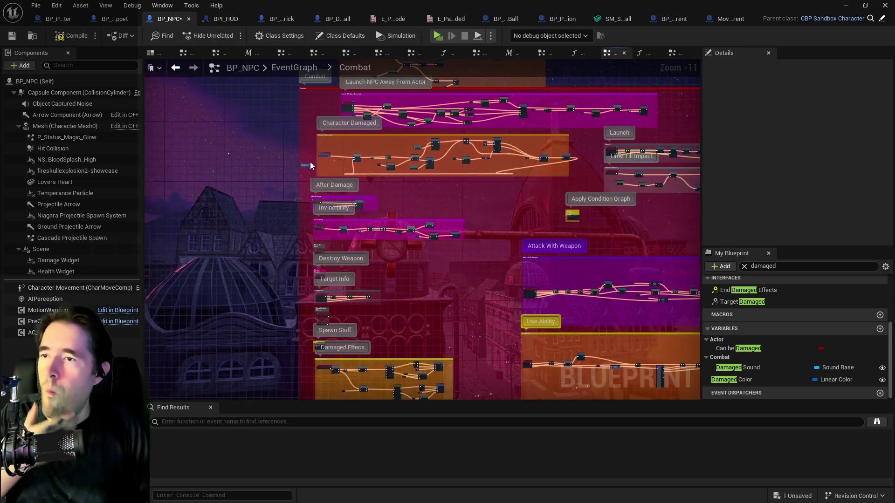
# Select nodes in the Combat graph and review the rest of the slow-fall logic.
pyautogui.hotkey('ctrl', 'a')
pyautogui.moveTo(224, 103)
pyautogui.mouseDown()
pyautogui.moveTo(499, 158)
pyautogui.moveTo(629, 326)
pyautogui.moveTo(709, 421)
pyautogui.moveTo(714, 416)
pyautogui.moveTo(647, 365)
pyautogui.moveTo(335, 340)
pyautogui.moveTo(300, 360)
pyautogui.moveTo(311, 302)
pyautogui.moveTo(273, 206)
pyautogui.moveTo(420, 167)
pyautogui.mouseUp()
pyautogui.scroll(5, 502, 357)
pyautogui.scroll(3, 336, 342)
pyautogui.scroll(-8, 311, 302)
pyautogui.scroll(9, 320, 175)
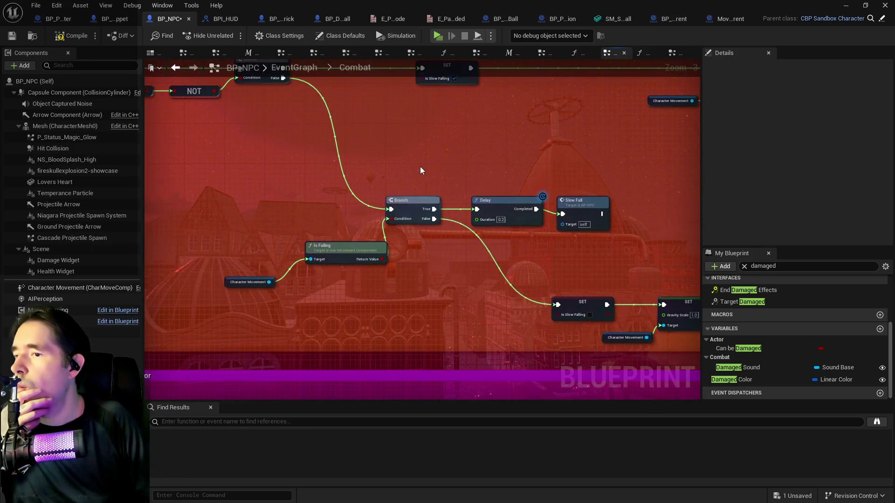
pyautogui.scroll(-5, 409, 205)
pyautogui.scroll(4, 399, 219)
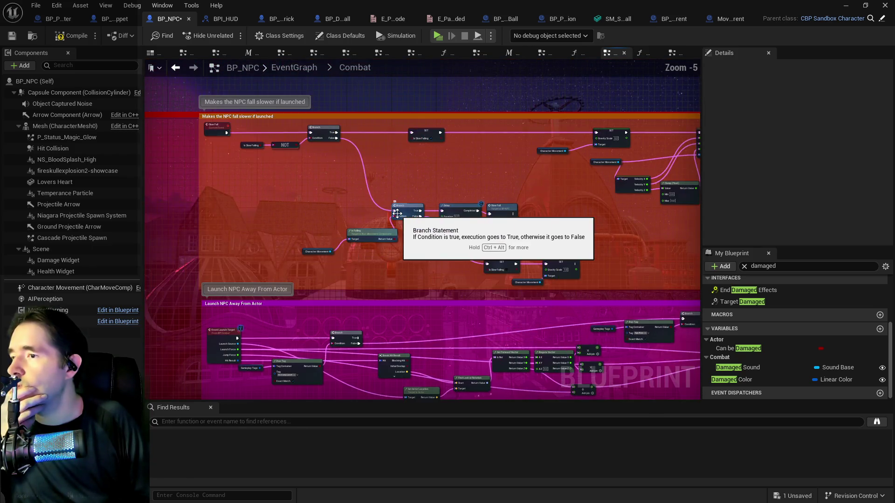
pyautogui.moveTo(421, 248); pyautogui.dragTo(172, 271)
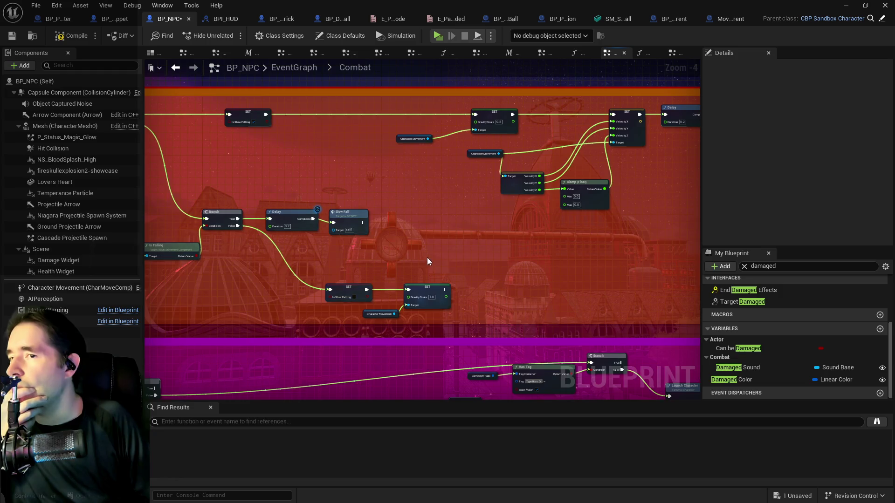
pyautogui.moveTo(427, 257); pyautogui.dragTo(289, 248)
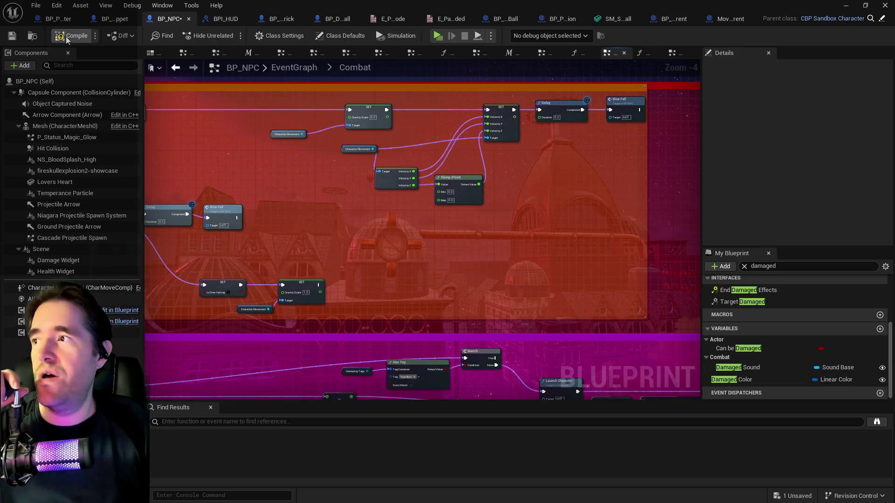
# Save BP_NPC and return from the Combat graph to the top-level EventGraph.
pyautogui.click(15, 36)
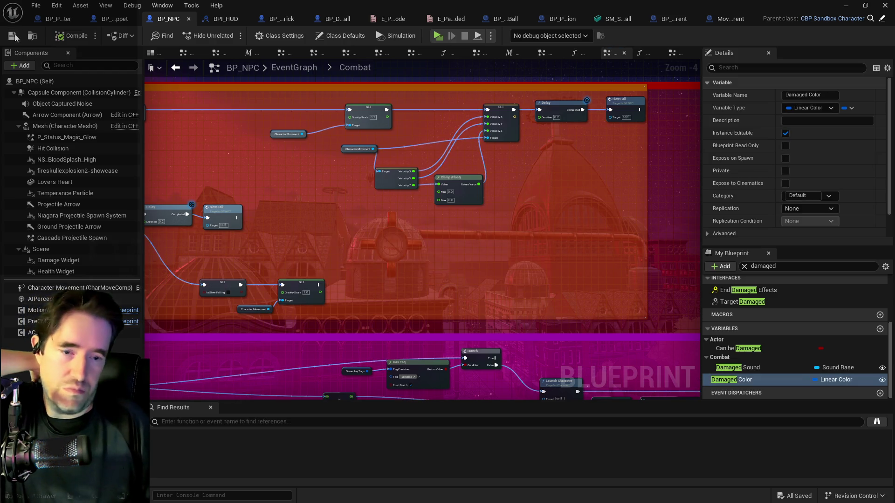
pyautogui.scroll(-3, 406, 205)
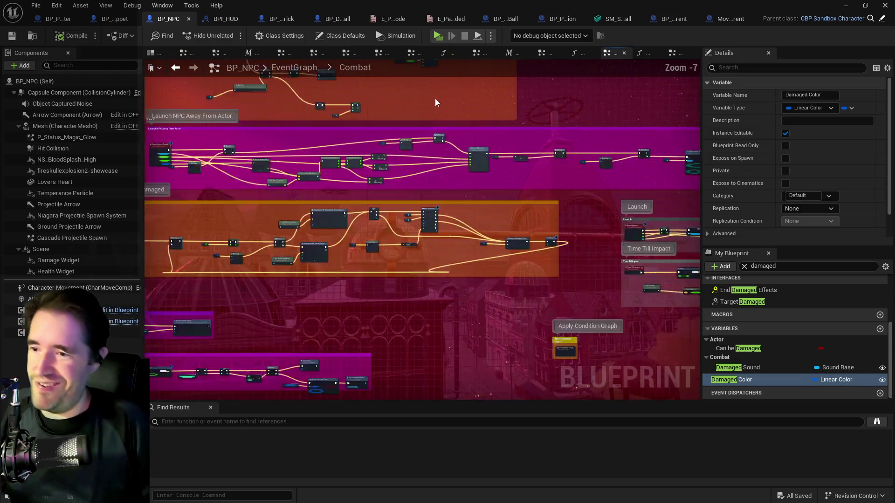
pyautogui.scroll(-1, 435, 99)
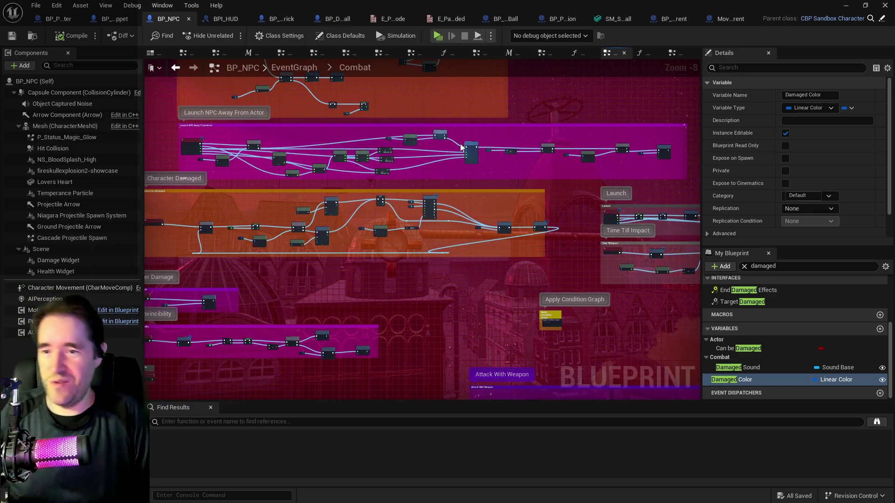
pyautogui.moveTo(463, 154)
pyautogui.mouseDown()
pyautogui.moveTo(462, 176)
pyautogui.moveTo(395, 173)
pyautogui.mouseUp()
pyautogui.scroll(-2, 395, 173)
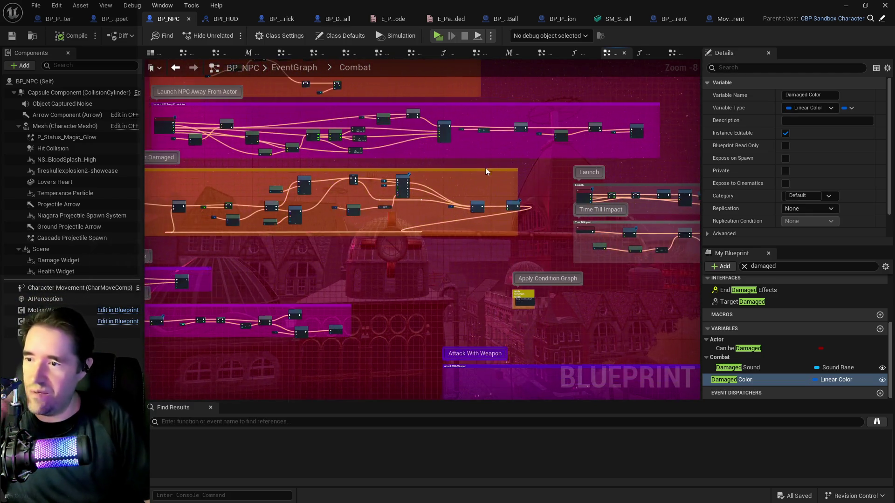
pyautogui.moveTo(302, 197); pyautogui.dragTo(217, 228)
pyautogui.click(294, 68)
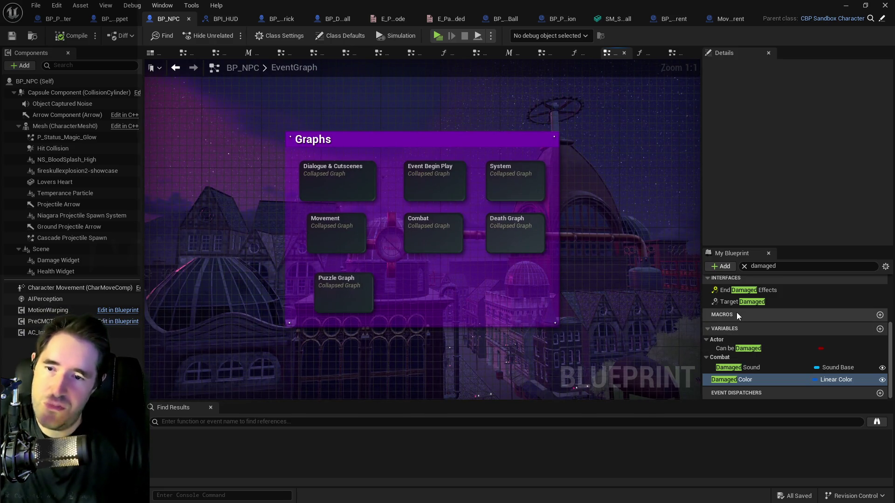
pyautogui.doubleClick(726, 301)
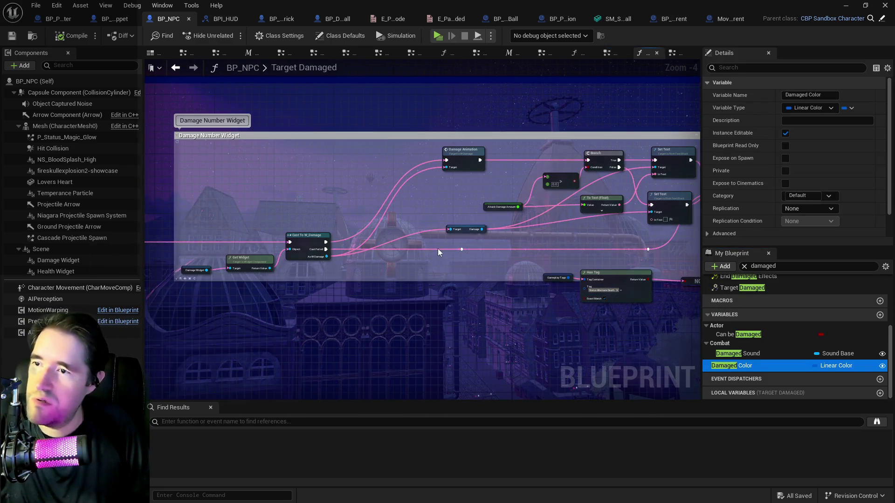
pyautogui.moveTo(680, 302)
pyautogui.mouseDown()
pyautogui.moveTo(407, 290)
pyautogui.moveTo(447, 252)
pyautogui.moveTo(493, 232)
pyautogui.moveTo(408, 219)
pyautogui.mouseUp()
pyautogui.scroll(-2, 545, 298)
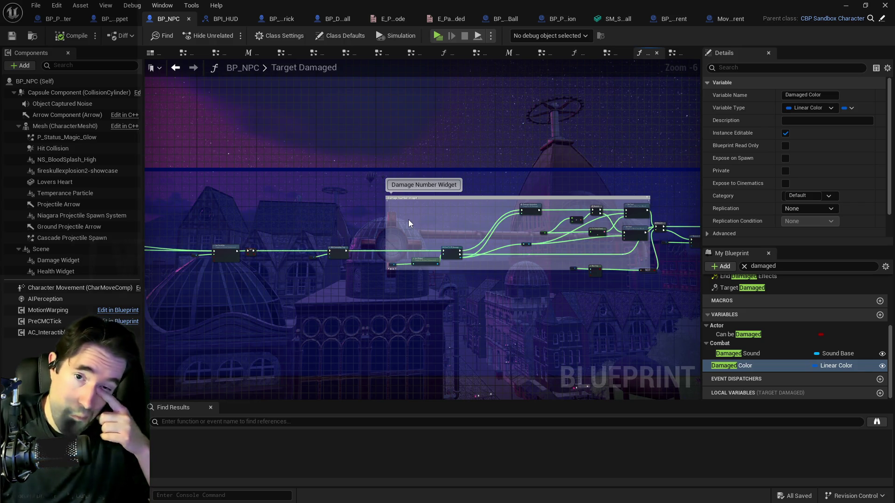
pyautogui.scroll(2, 445, 233)
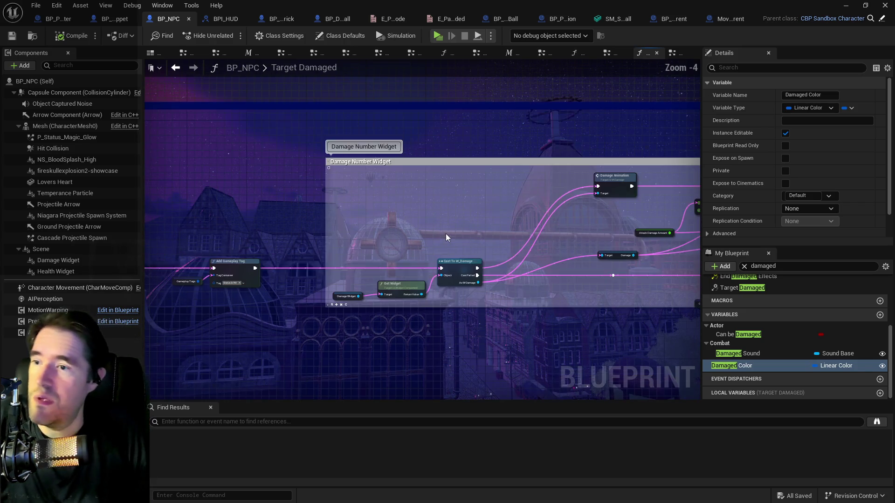
pyautogui.moveTo(529, 217)
pyautogui.mouseDown()
pyautogui.moveTo(504, 208)
pyautogui.moveTo(182, 197)
pyautogui.mouseUp()
pyautogui.moveTo(529, 217); pyautogui.dragTo(187, 237)
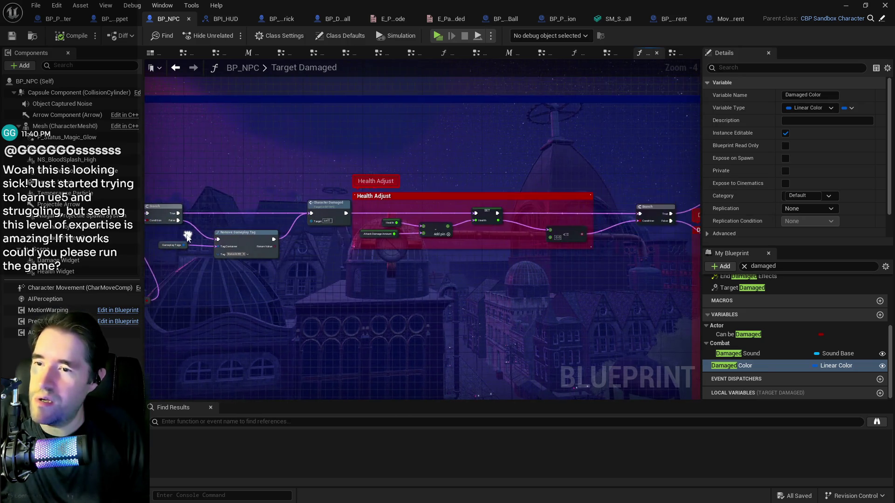
pyautogui.moveTo(377, 267); pyautogui.dragTo(719, 231)
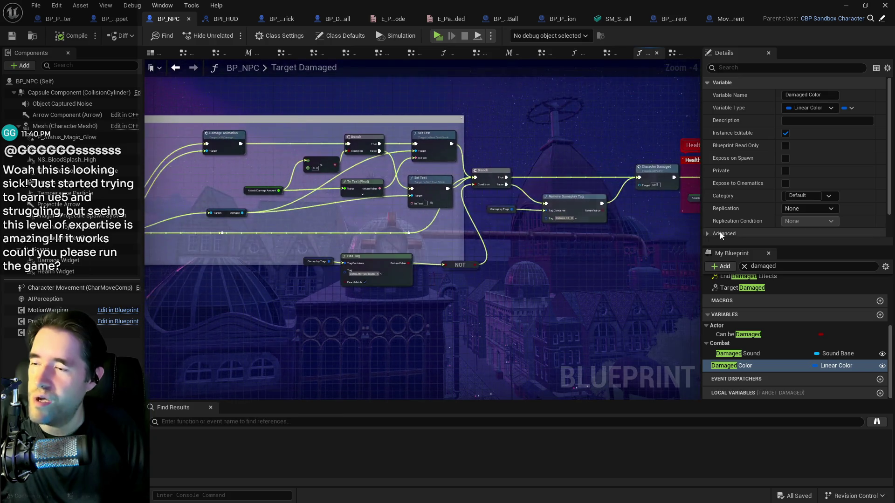
pyautogui.moveTo(653, 242); pyautogui.dragTo(499, 234)
pyautogui.scroll(3, 499, 235)
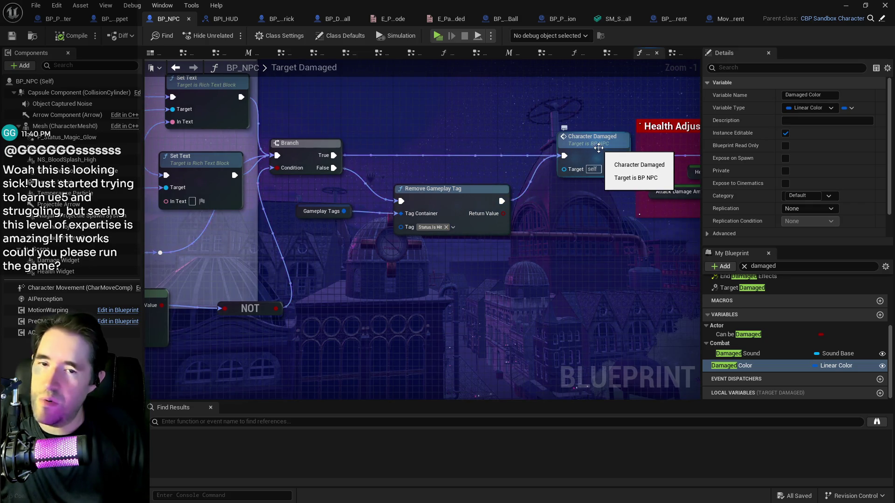
pyautogui.moveTo(598, 147); pyautogui.dragTo(182, 202)
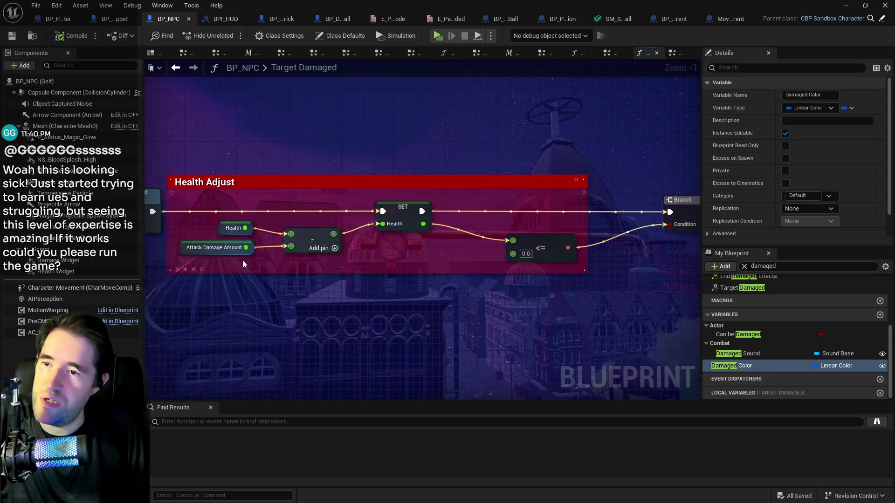
pyautogui.scroll(-2, 540, 333)
pyautogui.moveTo(540, 333); pyautogui.dragTo(314, 258)
pyautogui.scroll(-1, 314, 258)
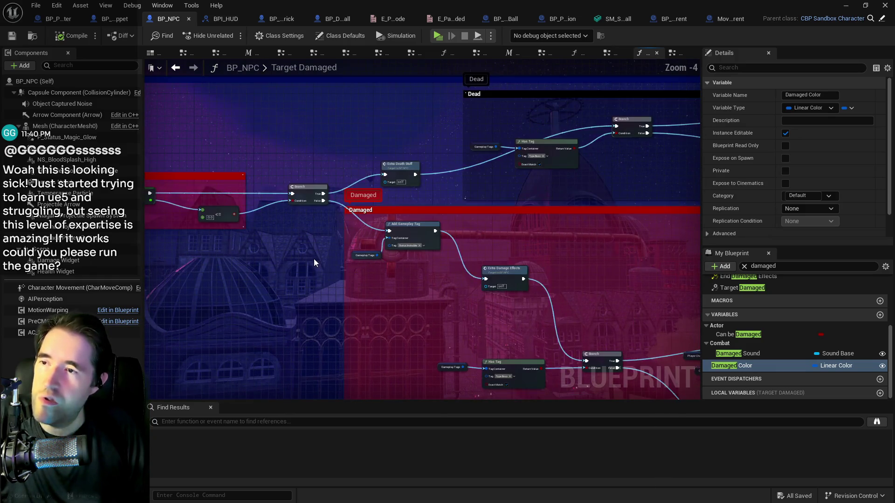
pyautogui.moveTo(493, 246)
pyautogui.mouseDown()
pyautogui.moveTo(470, 242)
pyautogui.moveTo(689, 231)
pyautogui.moveTo(692, 312)
pyautogui.mouseUp()
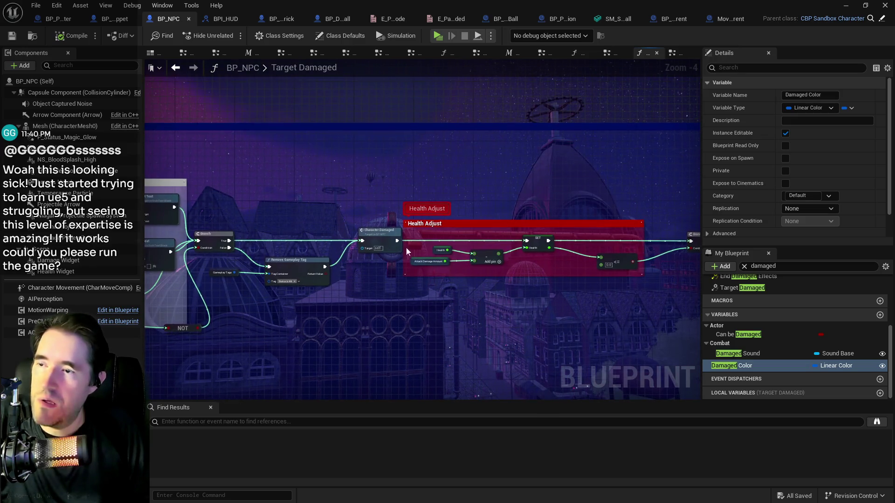
pyautogui.rightClick(398, 167)
pyautogui.write('cust')
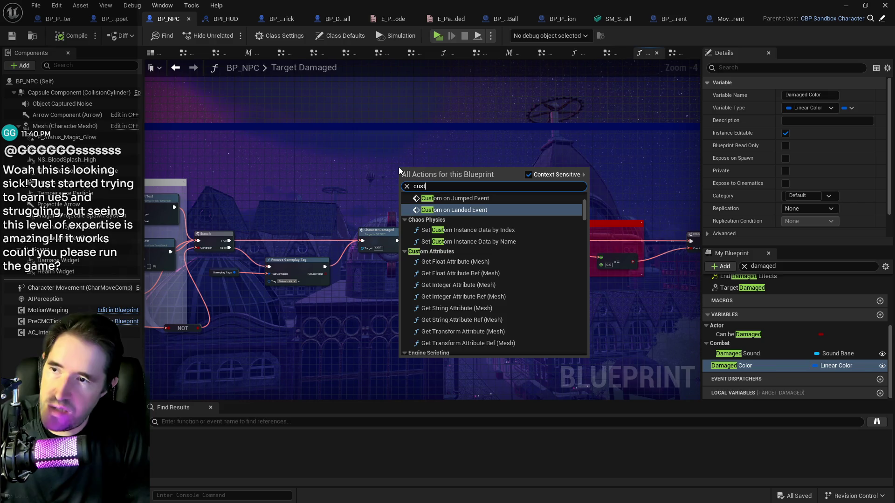
pyautogui.write('om evenn')
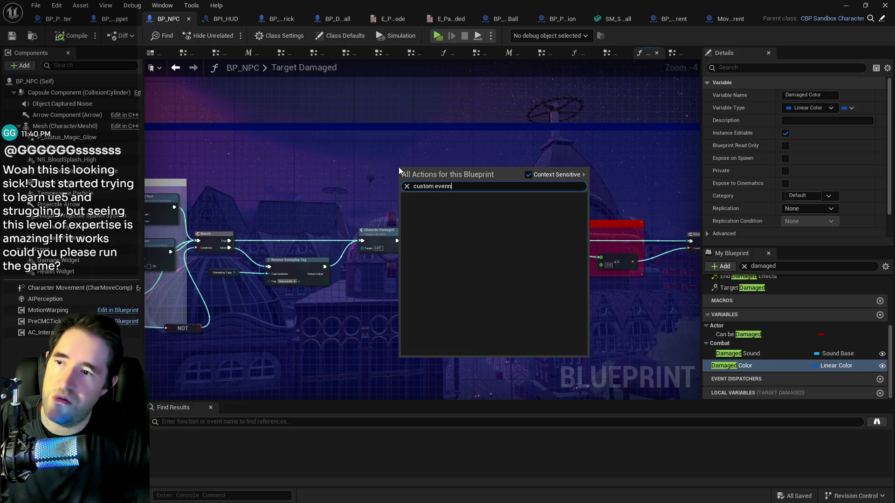
pyautogui.press('BackSpace')
pyautogui.write('t')
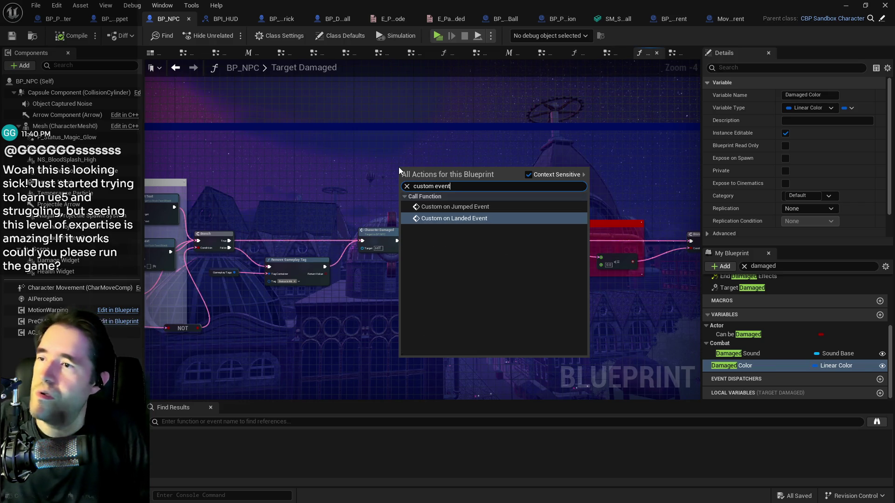
pyautogui.press('Escape')
pyautogui.scroll(-3, 368, 169)
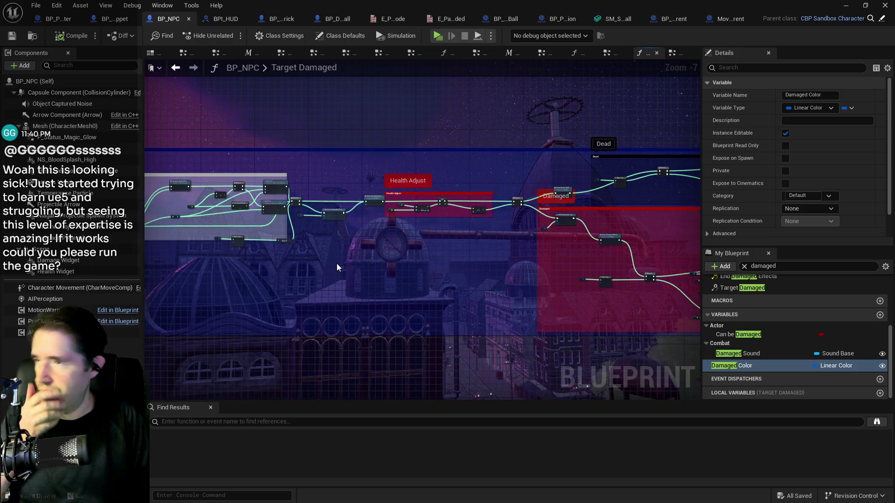
pyautogui.moveTo(344, 218)
pyautogui.mouseDown()
pyautogui.moveTo(417, 190)
pyautogui.moveTo(357, 176)
pyautogui.moveTo(350, 223)
pyautogui.moveTo(478, 250)
pyautogui.moveTo(702, 275)
pyautogui.mouseUp()
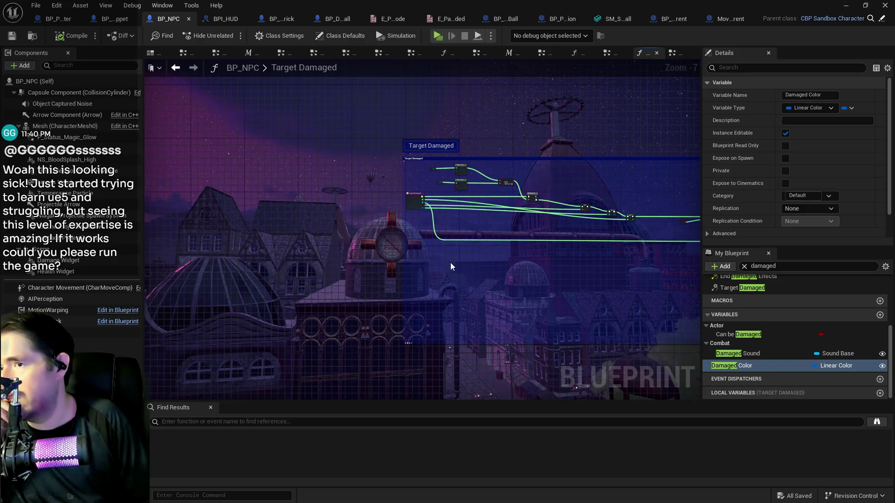
pyautogui.moveTo(450, 225)
pyautogui.mouseDown()
pyautogui.moveTo(231, 220)
pyautogui.moveTo(186, 198)
pyautogui.mouseUp()
pyautogui.scroll(4, 186, 198)
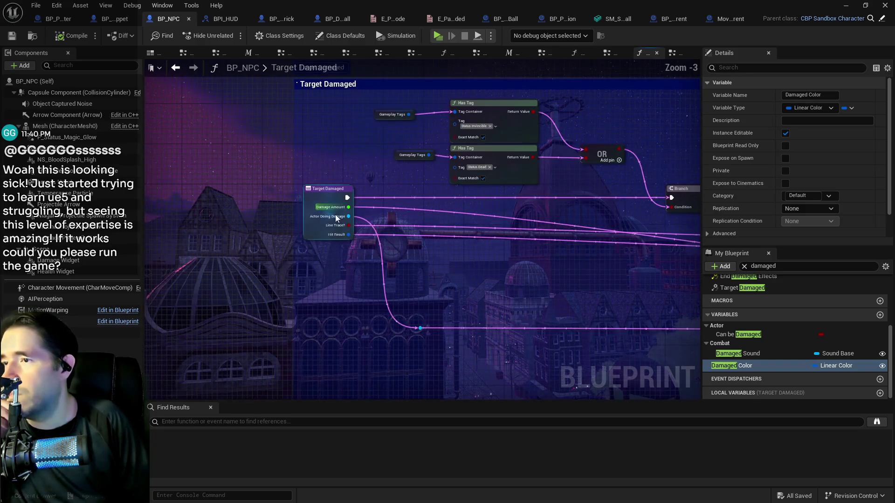
pyautogui.moveTo(462, 273)
pyautogui.mouseDown()
pyautogui.moveTo(251, 233)
pyautogui.moveTo(233, 279)
pyautogui.moveTo(420, 242)
pyautogui.mouseUp()
pyautogui.scroll(-2, 189, 209)
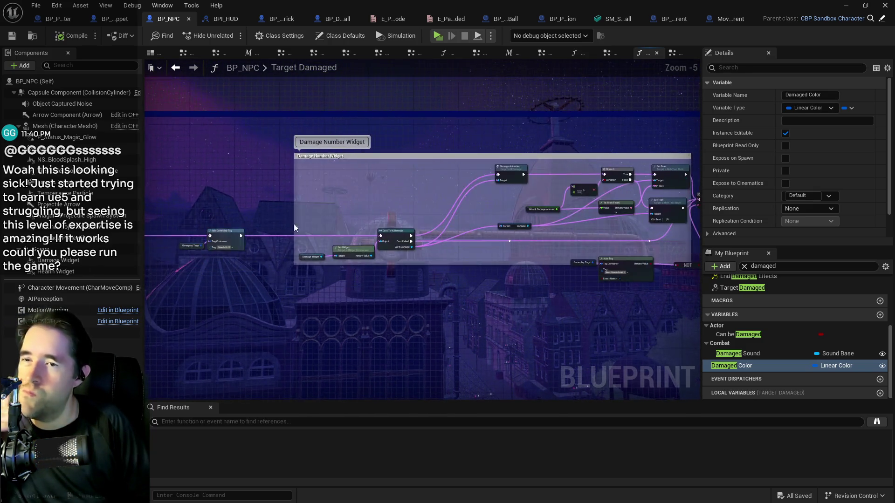
pyautogui.moveTo(600, 223); pyautogui.dragTo(378, 199)
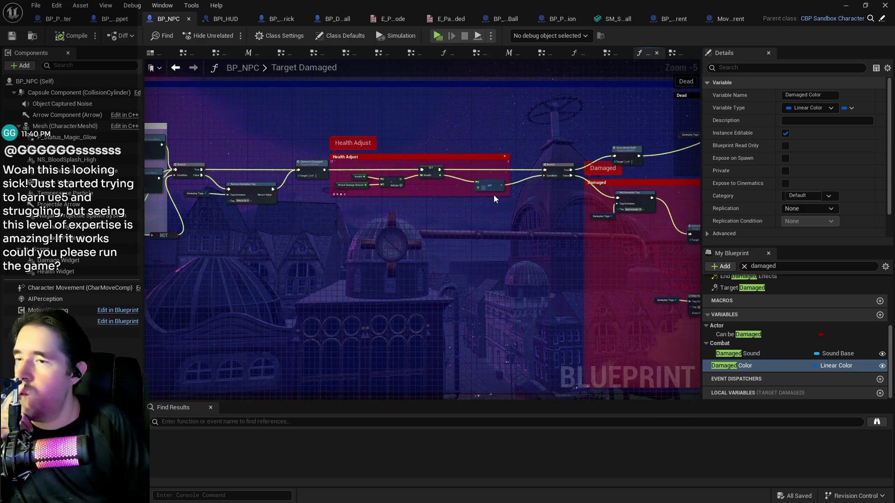
pyautogui.moveTo(493, 195); pyautogui.dragTo(435, 175)
pyautogui.scroll(-1, 510, 182)
pyautogui.moveTo(510, 182)
pyautogui.mouseDown()
pyautogui.moveTo(248, 138)
pyautogui.moveTo(299, 153)
pyautogui.moveTo(311, 107)
pyautogui.moveTo(778, 218)
pyautogui.moveTo(596, 285)
pyautogui.moveTo(609, 287)
pyautogui.moveTo(578, 279)
pyautogui.mouseUp()
pyautogui.rightClick(577, 279)
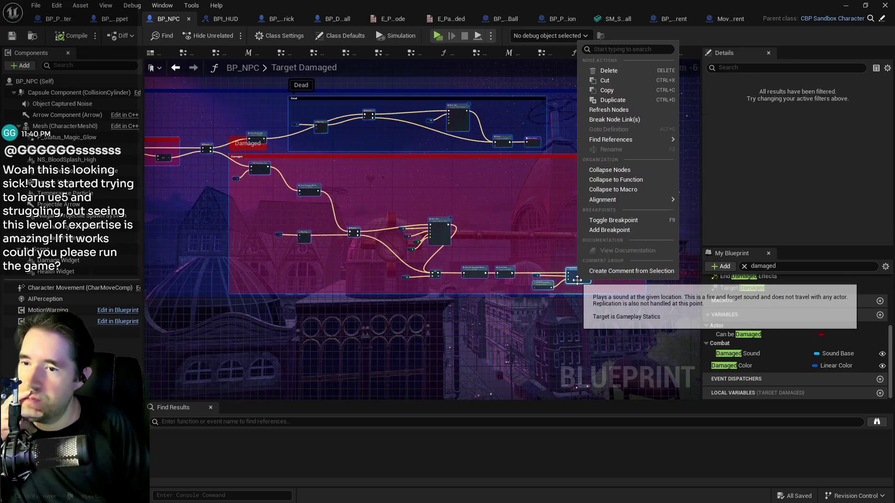
pyautogui.click(376, 193)
pyautogui.moveTo(376, 193)
pyautogui.mouseDown()
pyautogui.moveTo(395, 194)
pyautogui.moveTo(232, 197)
pyautogui.moveTo(394, 204)
pyautogui.mouseUp()
pyautogui.scroll(1, 395, 208)
pyautogui.scroll(1, 395, 203)
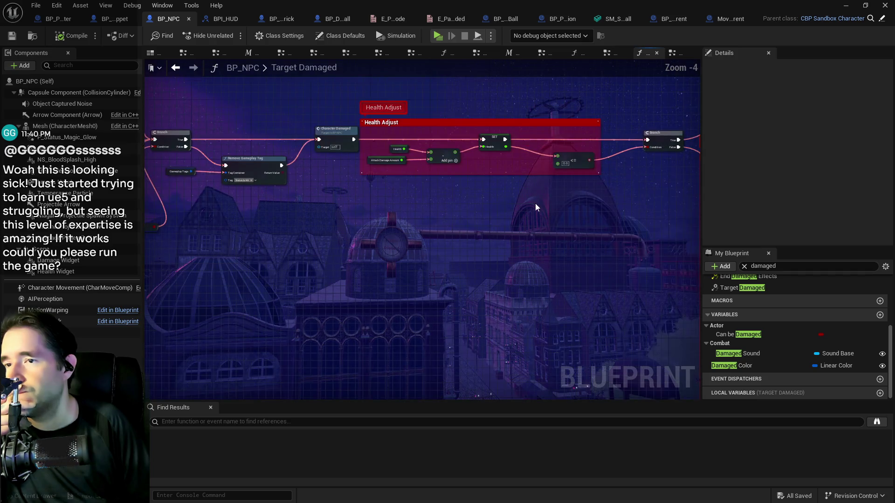
pyautogui.moveTo(535, 206); pyautogui.dragTo(261, 193)
pyautogui.moveTo(474, 221)
pyautogui.mouseDown()
pyautogui.moveTo(347, 194)
pyautogui.moveTo(443, 217)
pyautogui.moveTo(348, 214)
pyautogui.mouseUp()
pyautogui.scroll(-1, 443, 217)
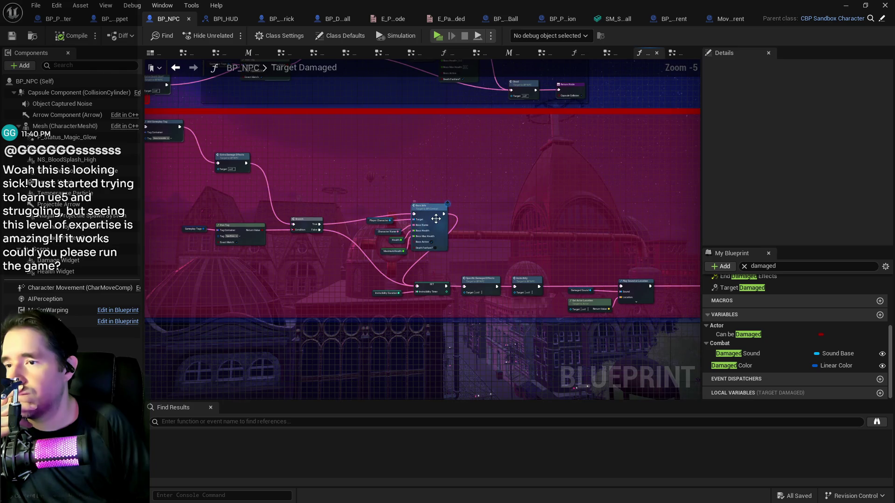
pyautogui.scroll(-1, 439, 227)
pyautogui.moveTo(439, 228)
pyautogui.mouseDown()
pyautogui.moveTo(416, 214)
pyautogui.moveTo(186, 200)
pyautogui.moveTo(317, 219)
pyautogui.moveTo(178, 212)
pyautogui.moveTo(352, 256)
pyautogui.moveTo(613, 247)
pyautogui.mouseUp()
pyautogui.scroll(3, 373, 261)
pyautogui.scroll(-3, 354, 257)
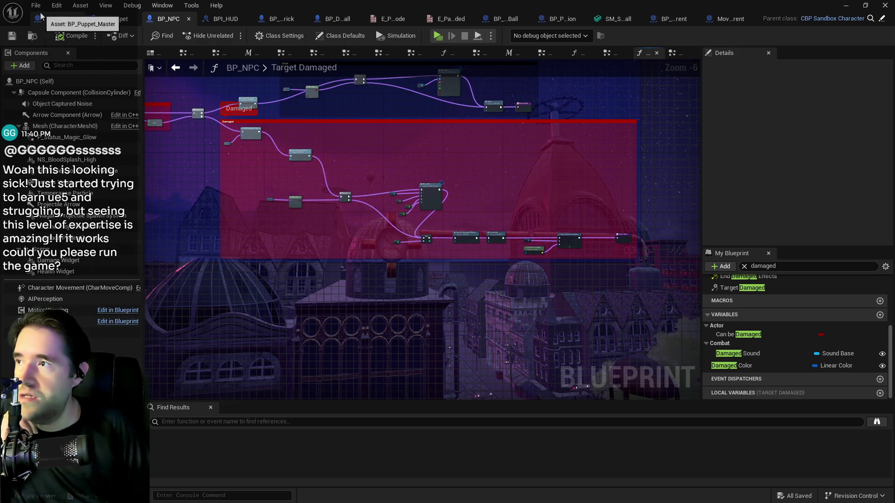
pyautogui.click(27, 6)
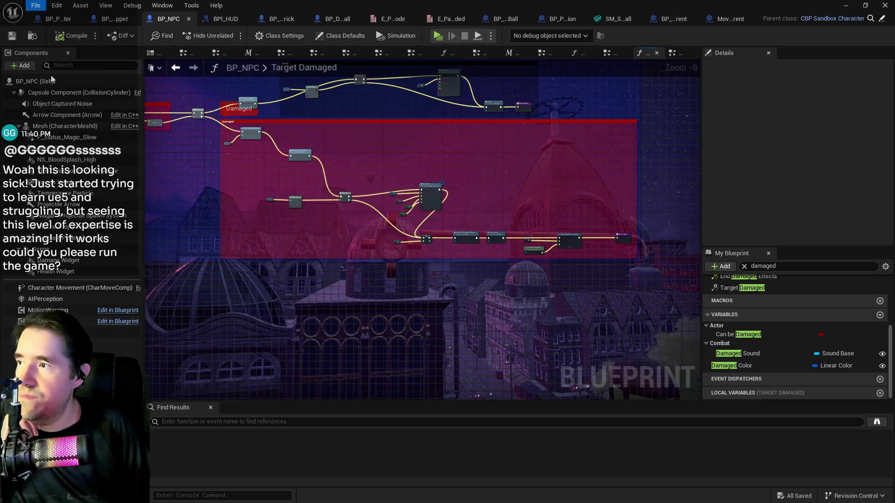
# In the level editor, unload the DL_Patricks_Room data layer.
pyautogui.hotkey('alt', 'Tab')
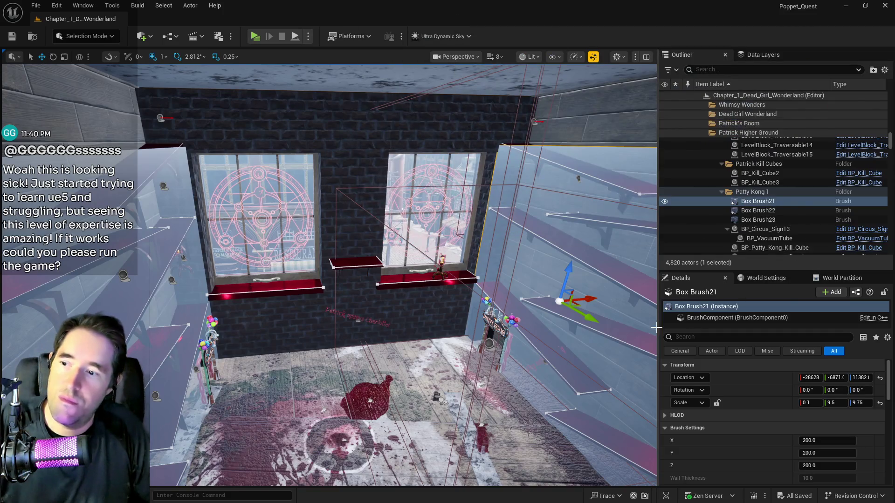
pyautogui.press('f')
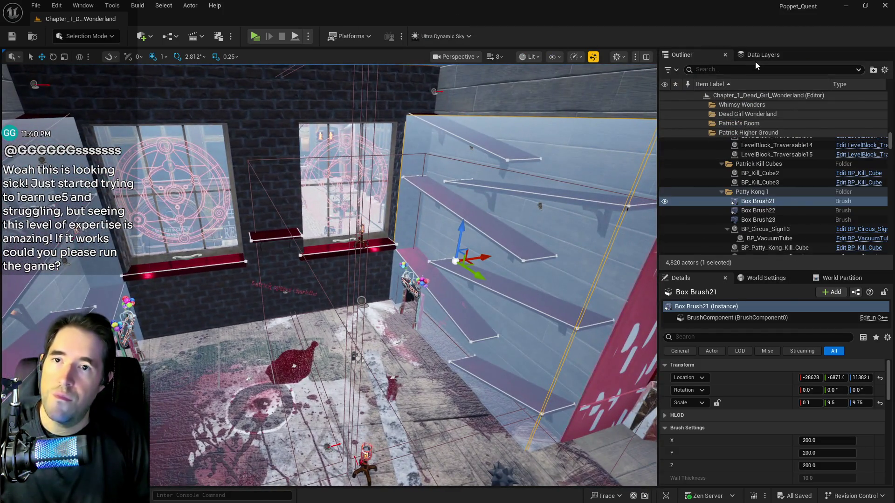
pyautogui.click(762, 54)
pyautogui.click(724, 73)
pyautogui.write('patr')
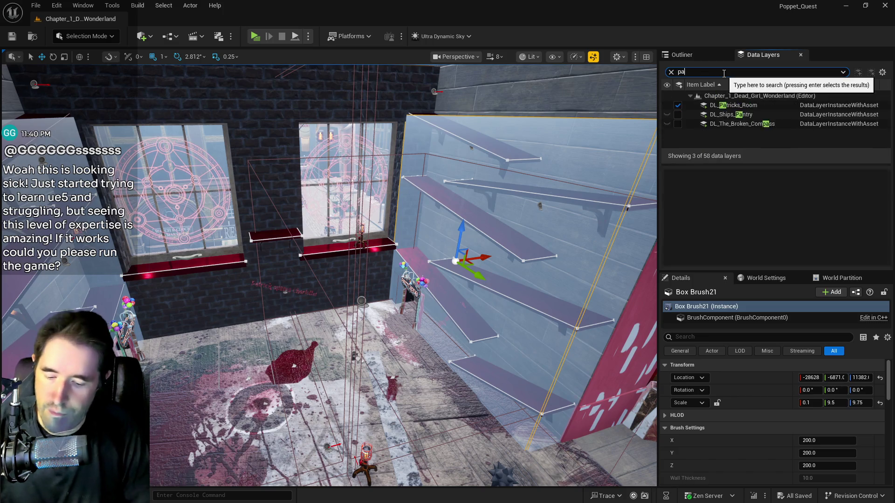
pyautogui.click(677, 105)
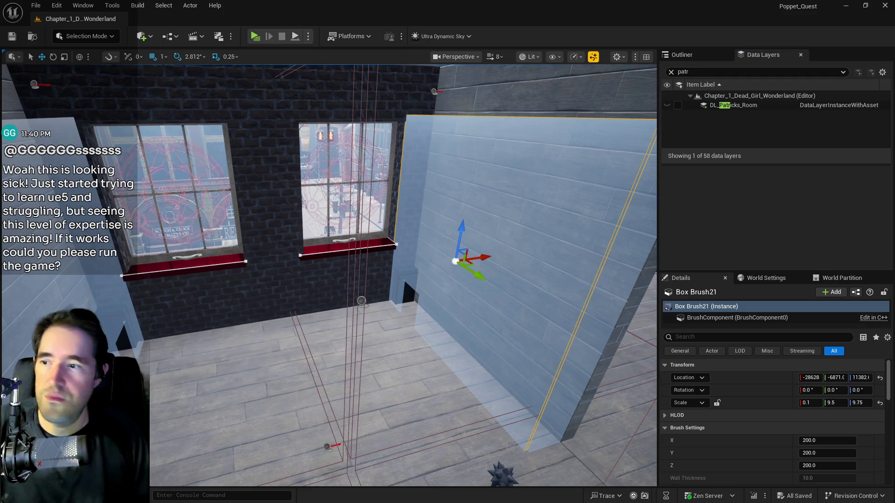
# Set the Ultra_Dynamic_Sky actor's Time Of Day to 2400 for night.
pyautogui.press('f')
pyautogui.click(686, 55)
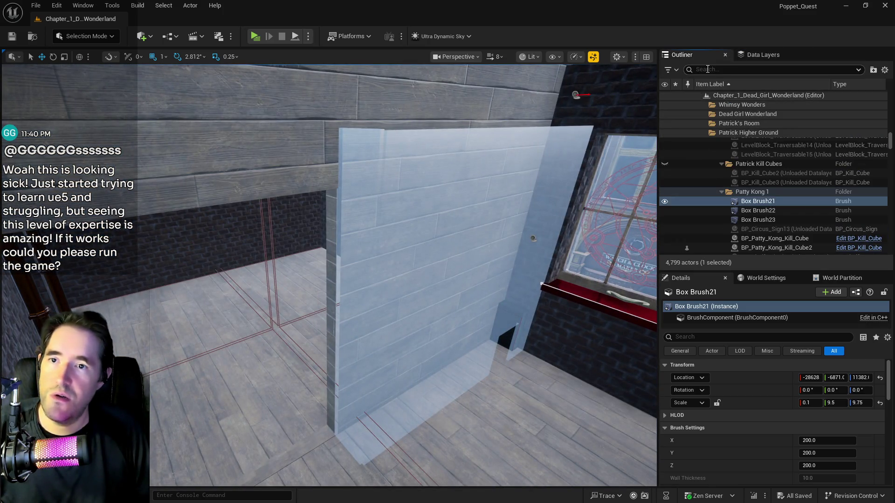
pyautogui.click(707, 69)
pyautogui.write('ultra')
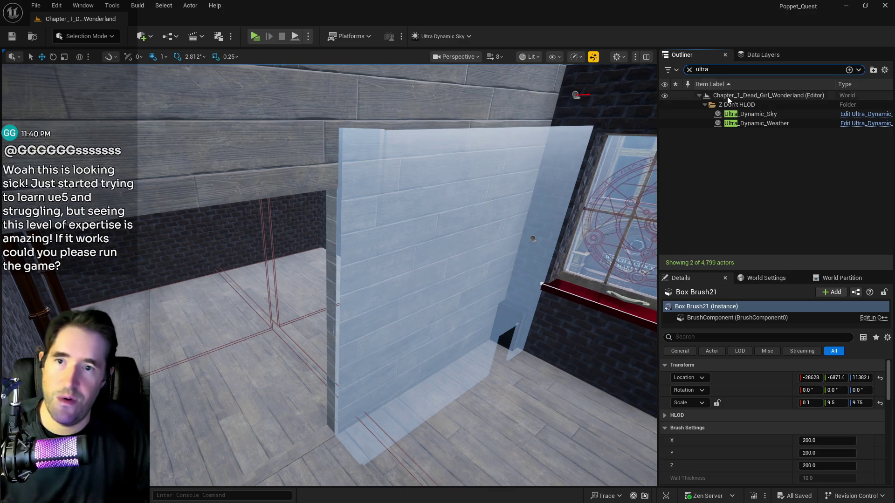
pyautogui.click(750, 113)
pyautogui.moveTo(820, 455); pyautogui.dragTo(857, 454)
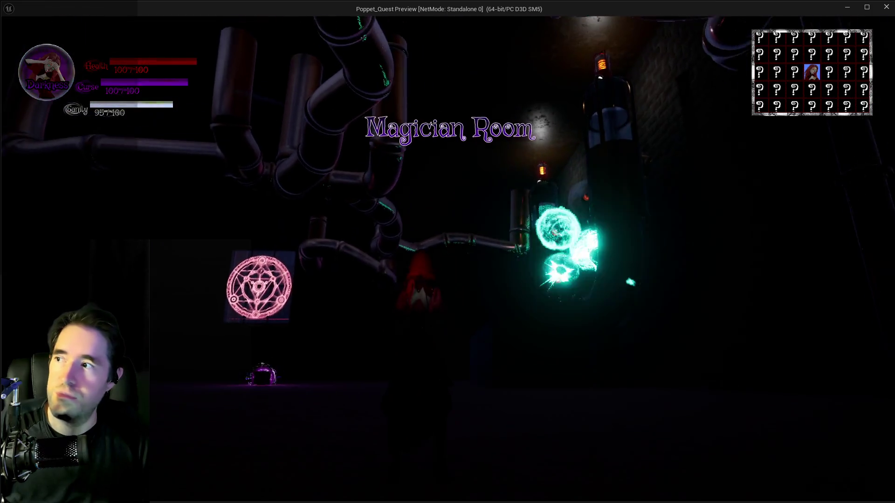
# Run the character around the pipe room between the glowing machine and the Toy Maze door.
pyautogui.press('w')
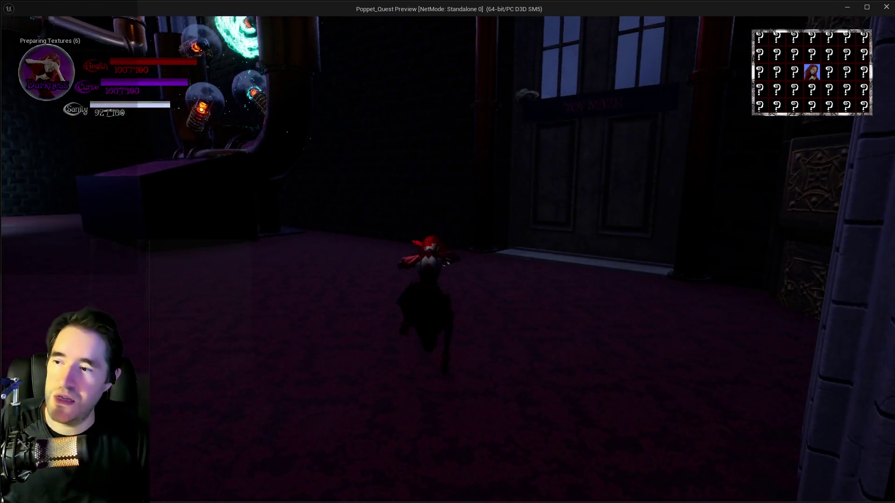
pyautogui.press('w')
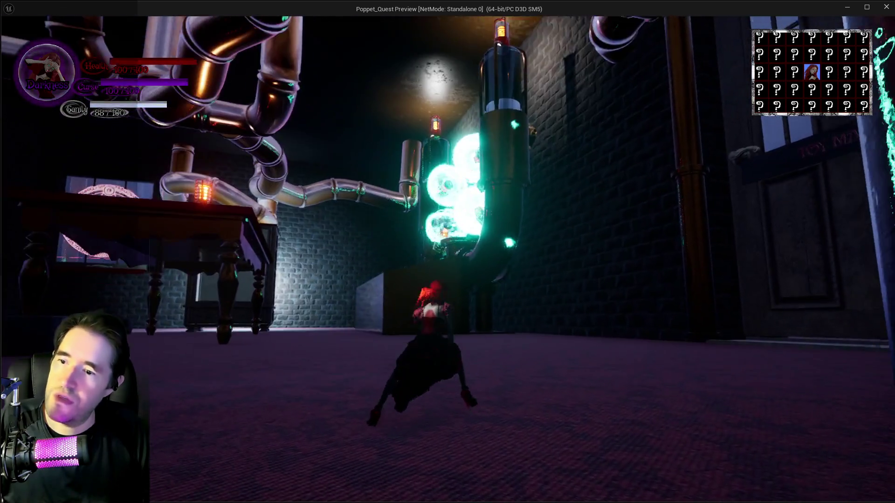
pyautogui.press('w')
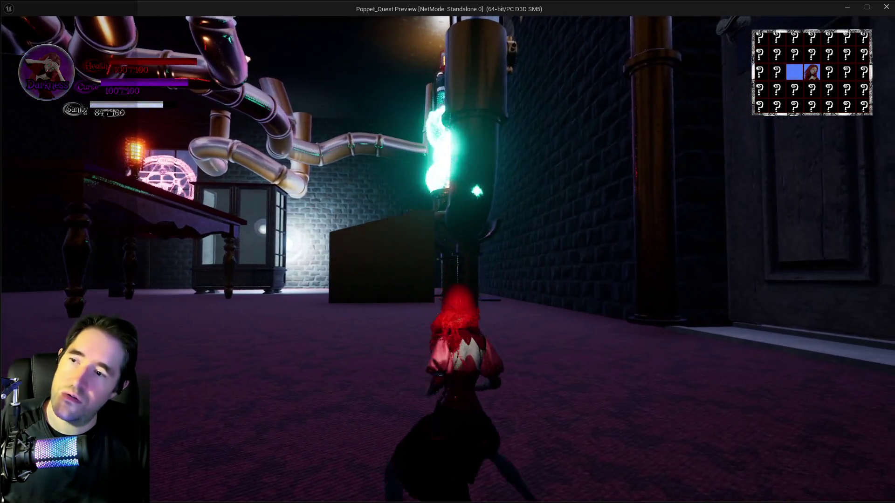
pyautogui.press('w')
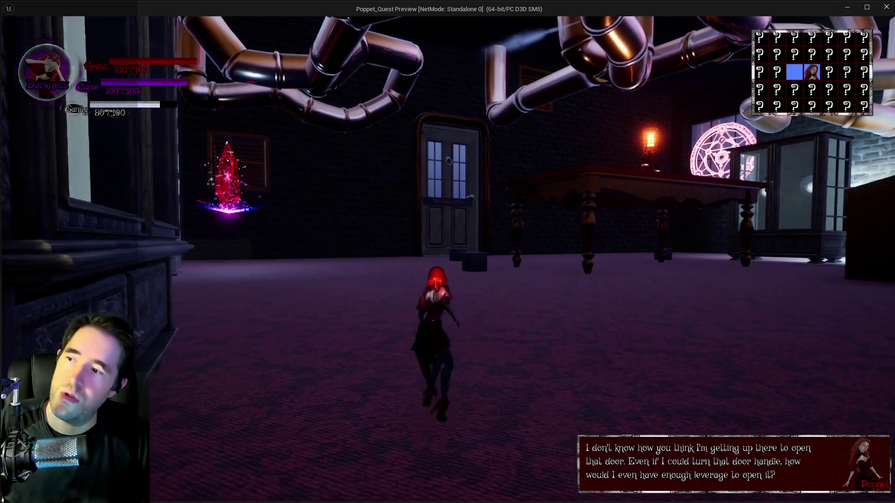
pyautogui.press('w')
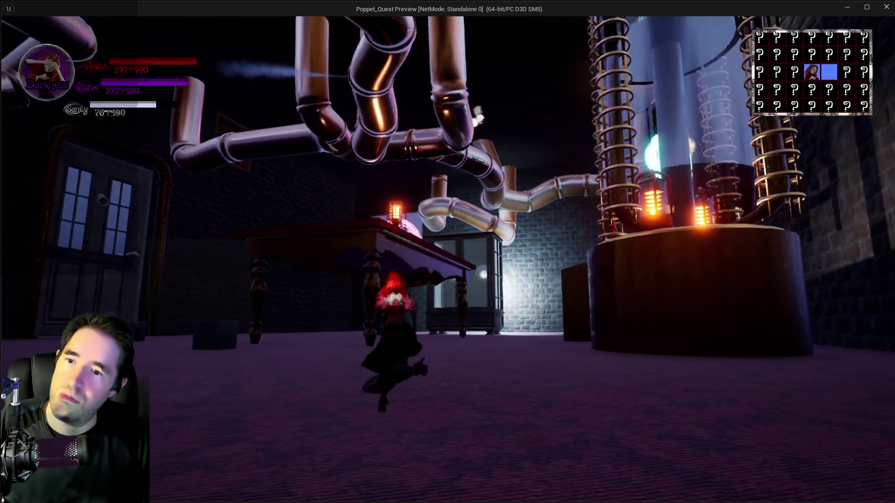
pyautogui.press('w')
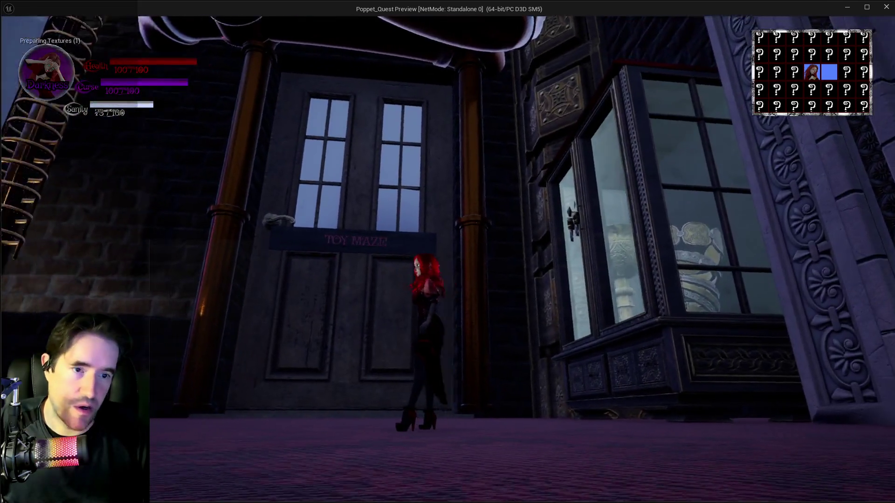
pyautogui.press('w')
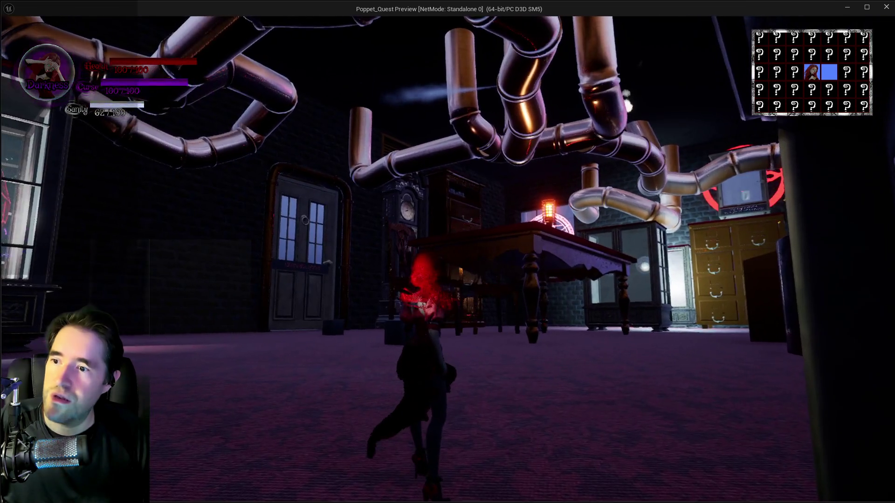
# Run on into the next room toward the glass cabinet holding the crystal.
pyautogui.press('w')
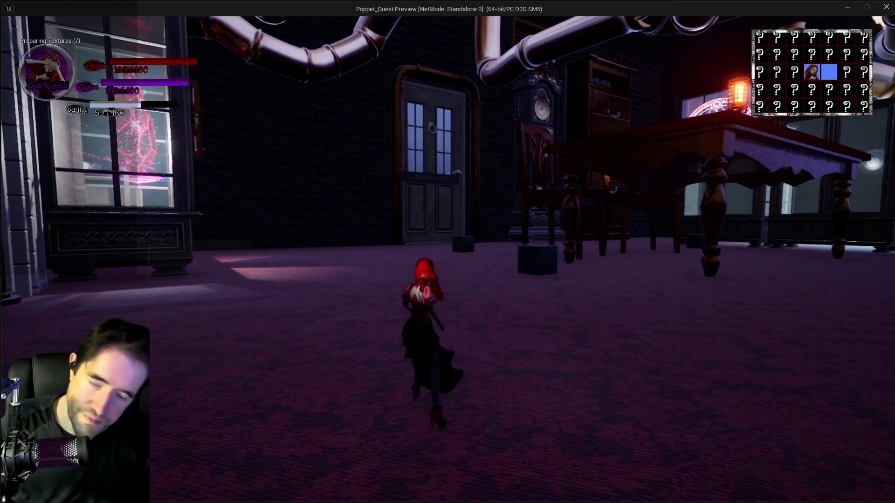
pyautogui.press('w')
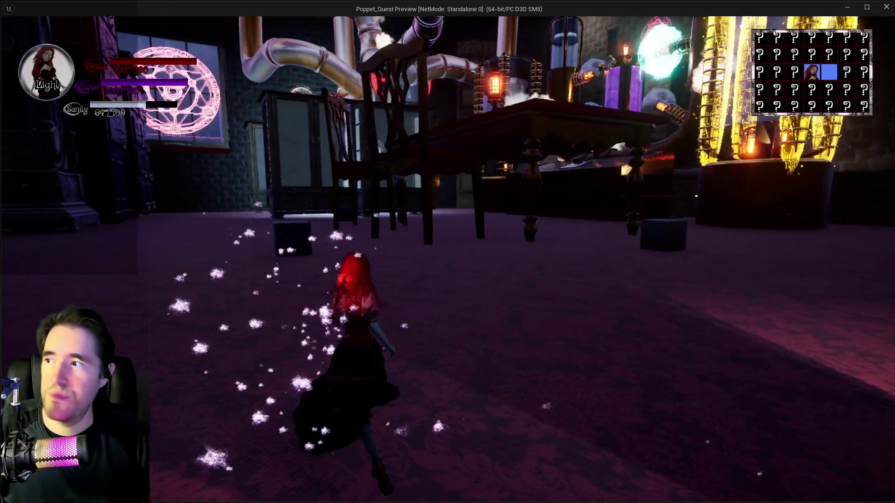
pyautogui.press('w')
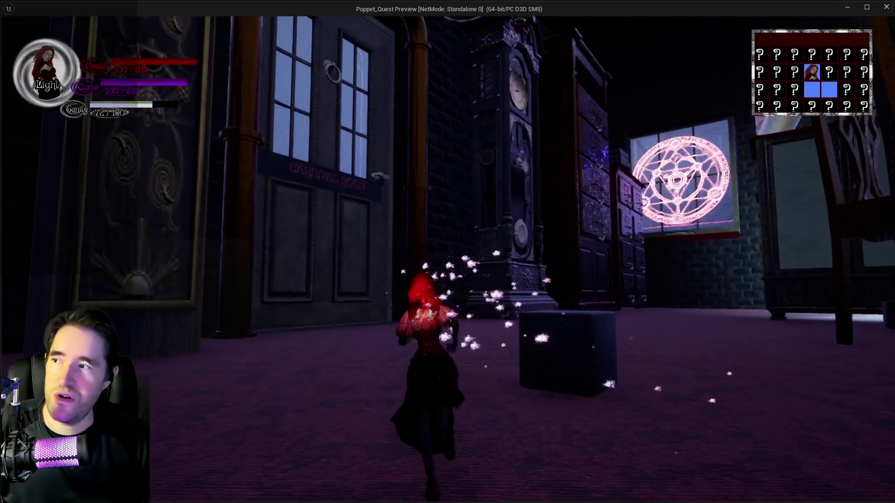
pyautogui.press('w')
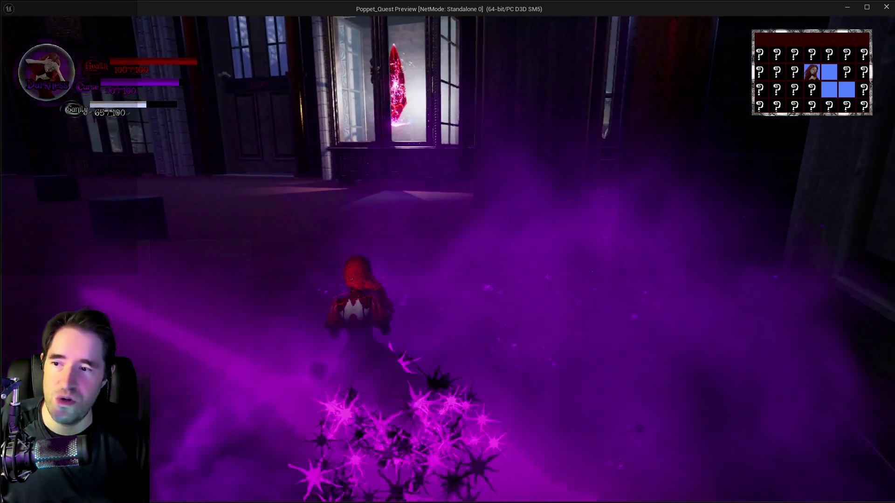
pyautogui.press('w')
pyautogui.press('w')
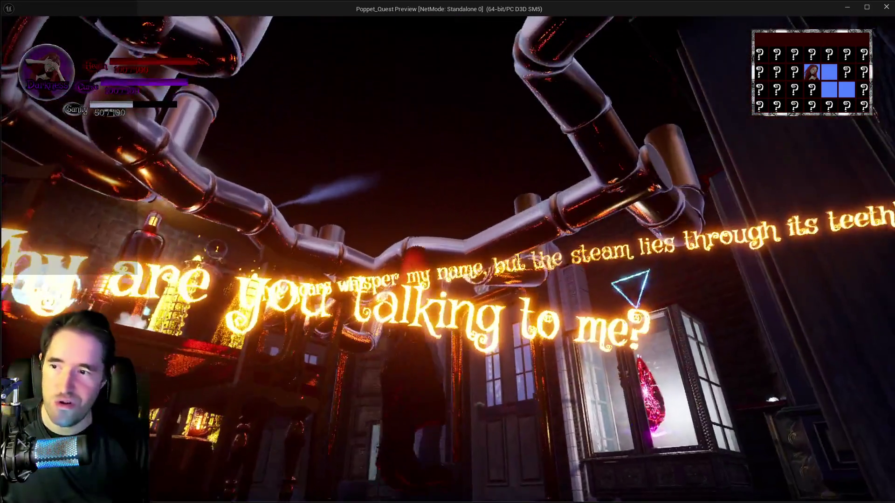
# Circle the cabinet room, switching from Darkness to Light, then stop the play session.
pyautogui.press('w')
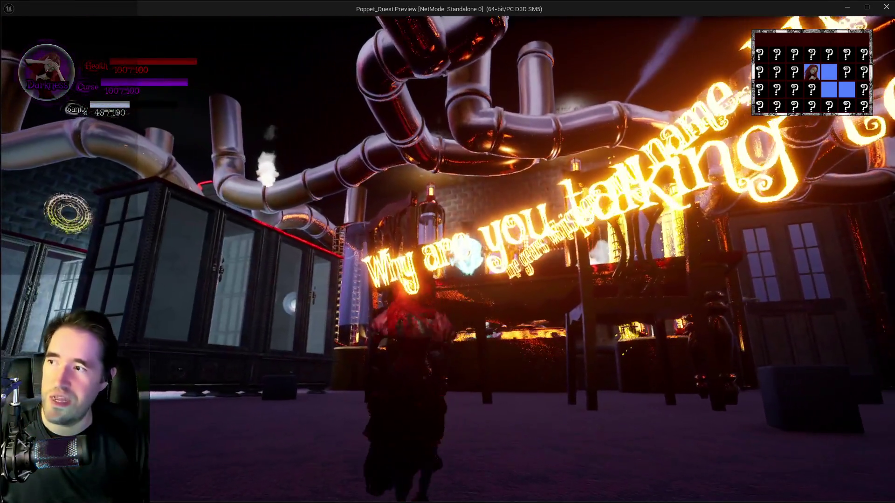
pyautogui.press('w')
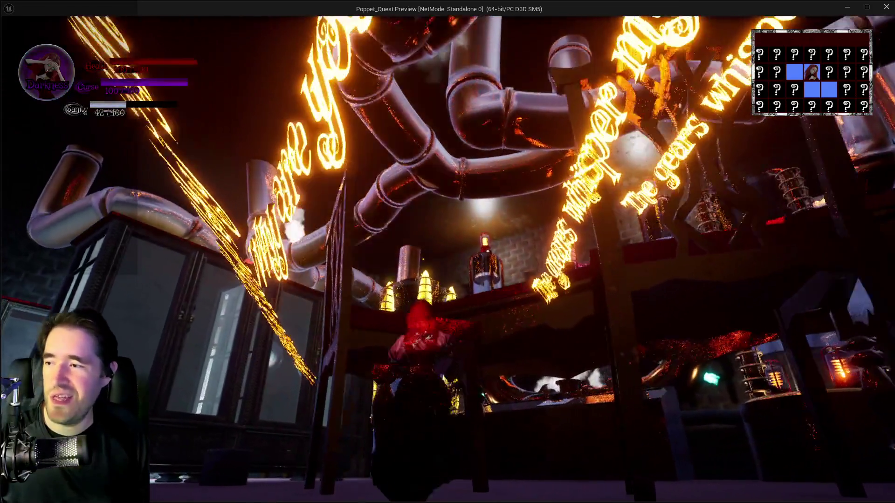
pyautogui.press('w')
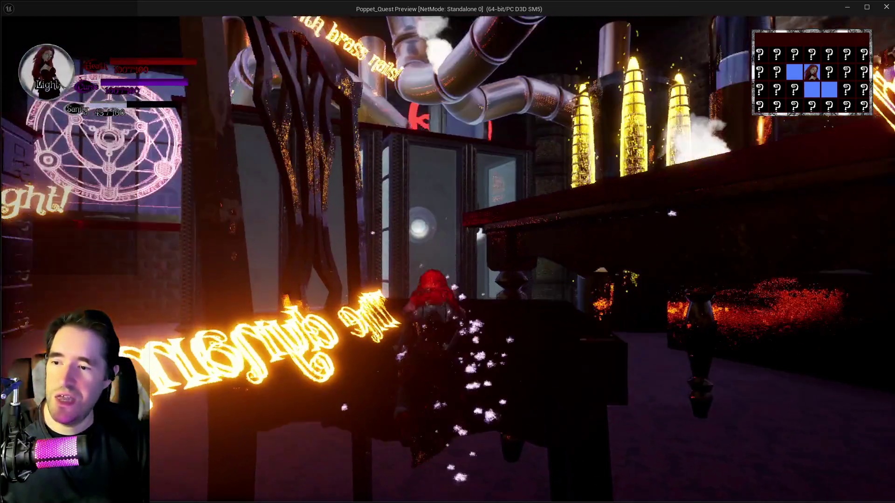
pyautogui.press('w')
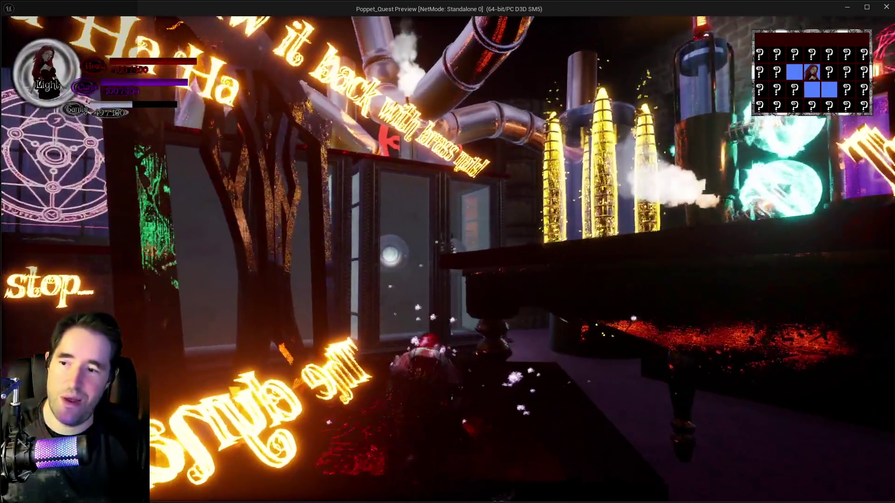
pyautogui.press('w')
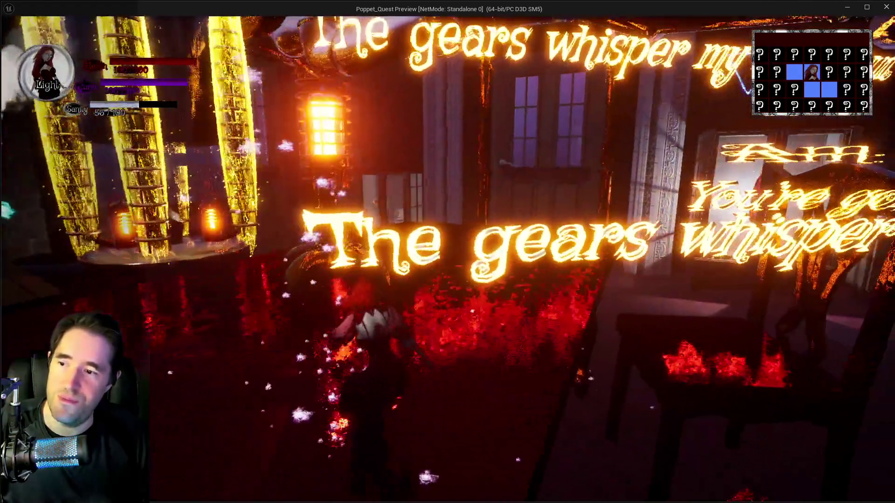
pyautogui.press('w')
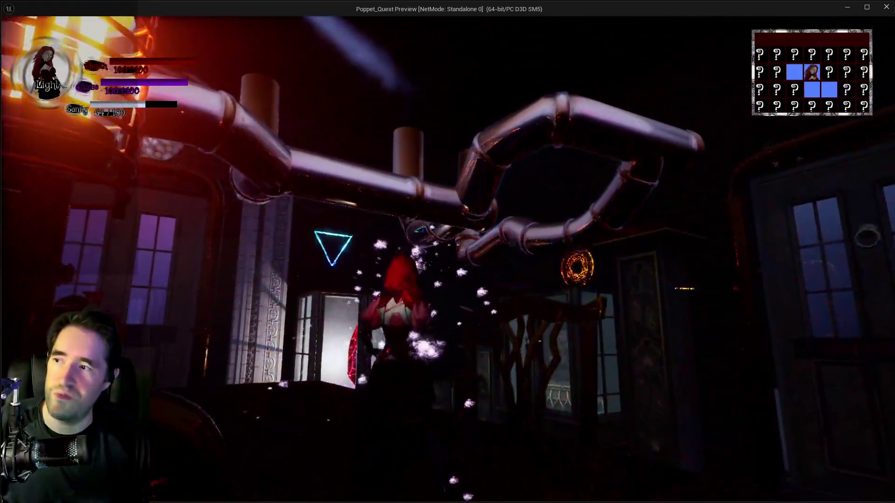
pyautogui.press('w')
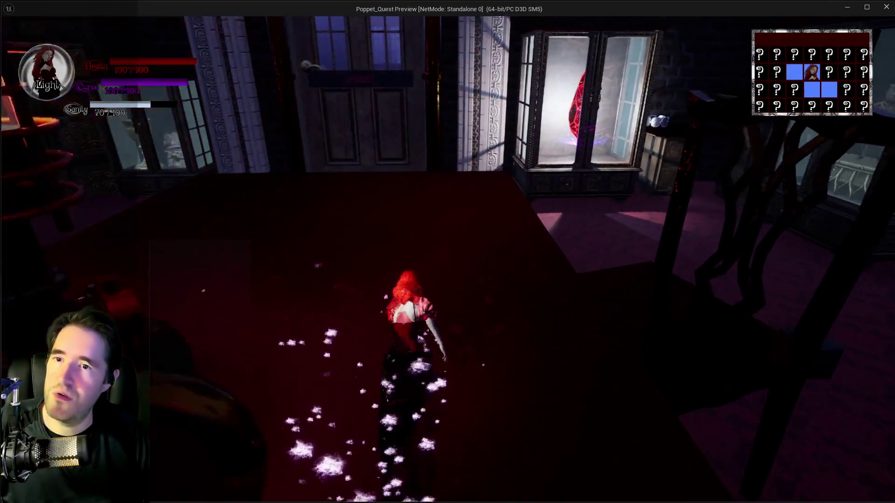
pyautogui.press('w')
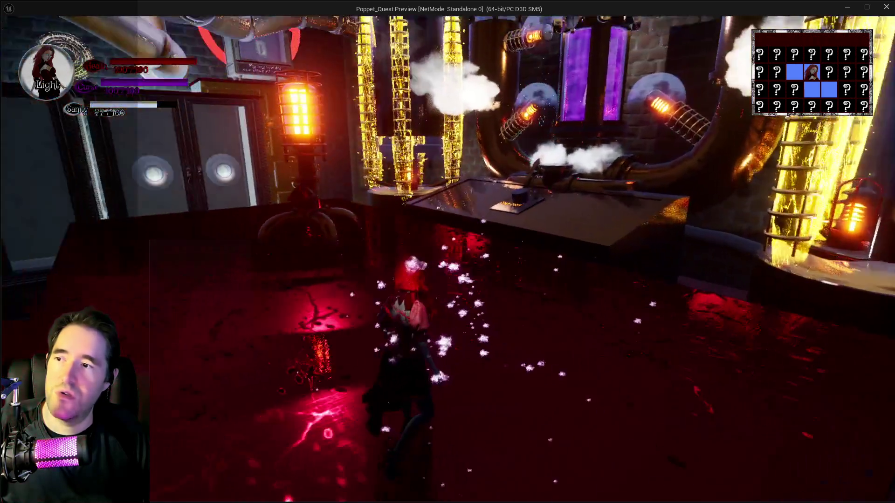
pyautogui.hotkey('alt', 'Tab')
pyautogui.press('Escape')
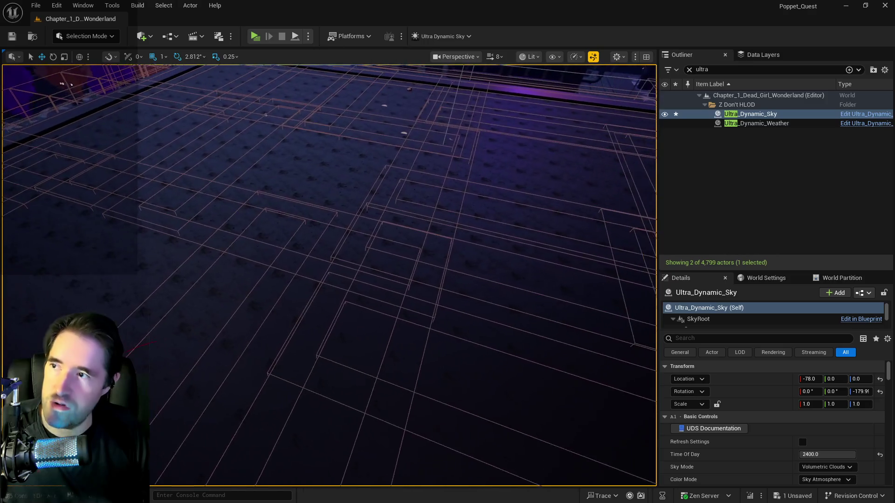
# Place a Nav Mesh Bounds Volume over the room floor at scale 200,200,200 and save.
pyautogui.moveTo(165, 67); pyautogui.dragTo(164, 66)
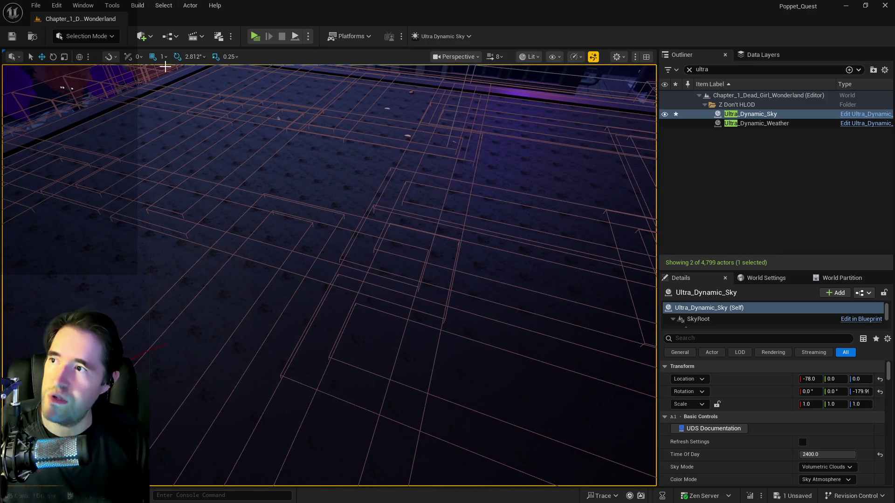
pyautogui.click(145, 36)
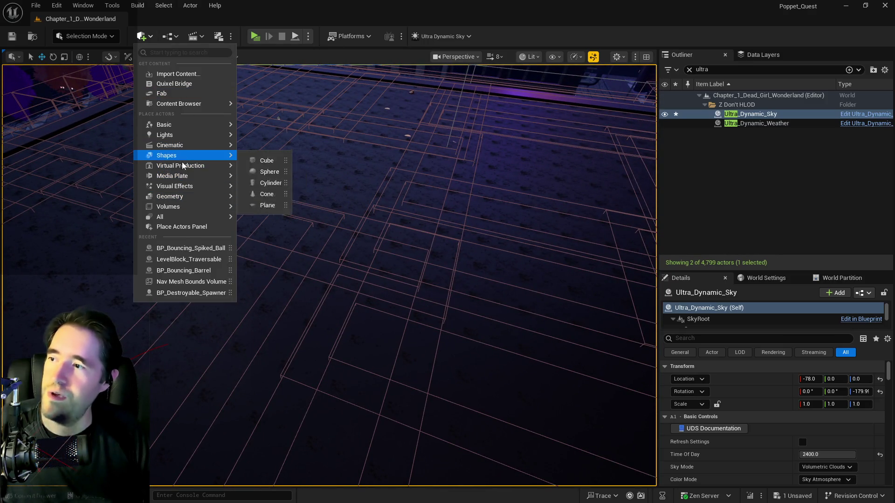
pyautogui.moveTo(190, 209)
pyautogui.moveTo(303, 223); pyautogui.dragTo(359, 178)
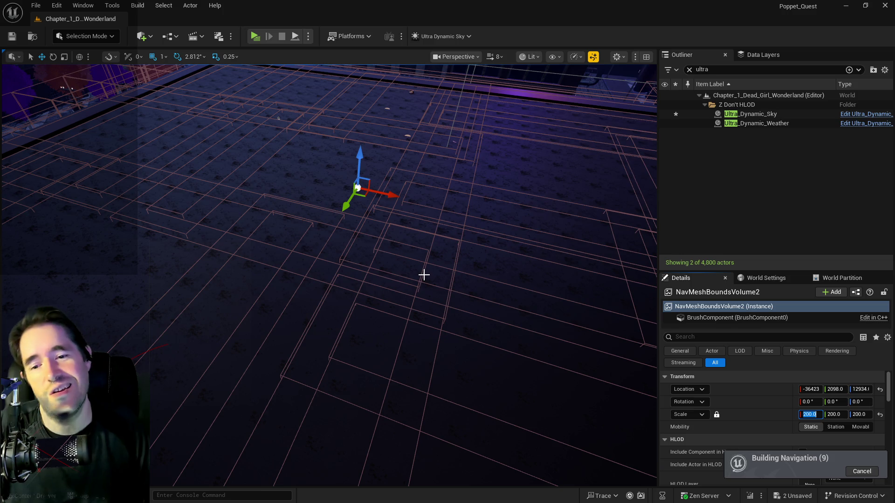
pyautogui.scroll(2, 487, 215)
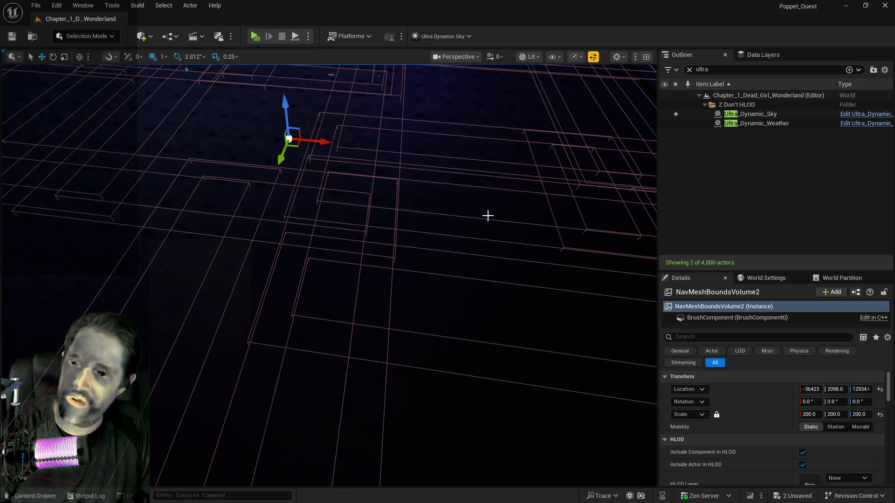
pyautogui.scroll(-3, 487, 215)
pyautogui.hotkey('ctrl', 's')
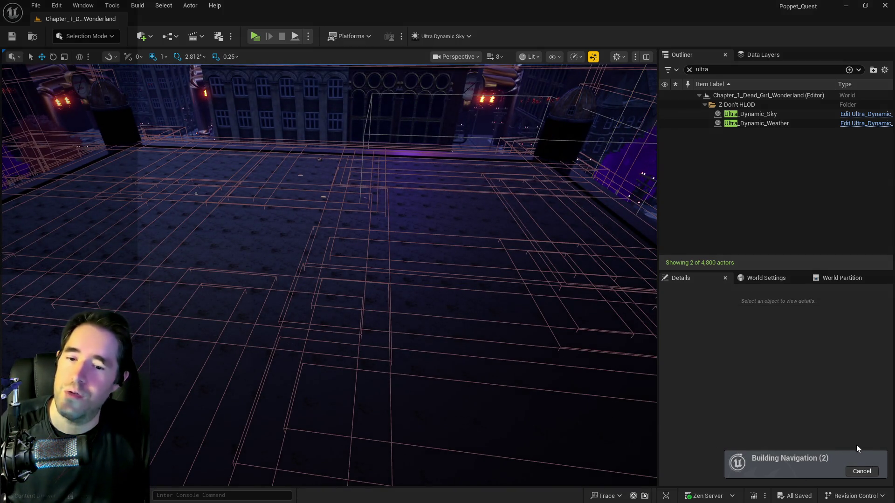
pyautogui.moveTo(519, 377); pyautogui.dragTo(284, 73)
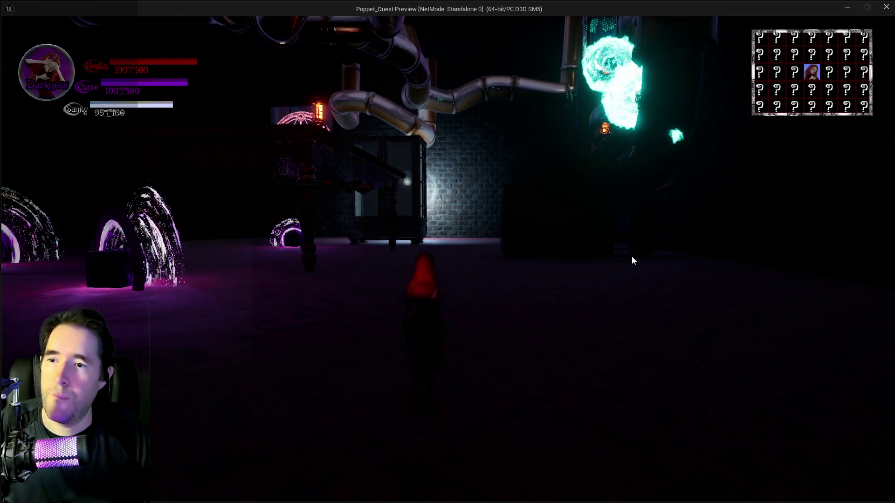
# Run into the room, dismiss the tarot cards, then pause and resume the game.
pyautogui.press('w')
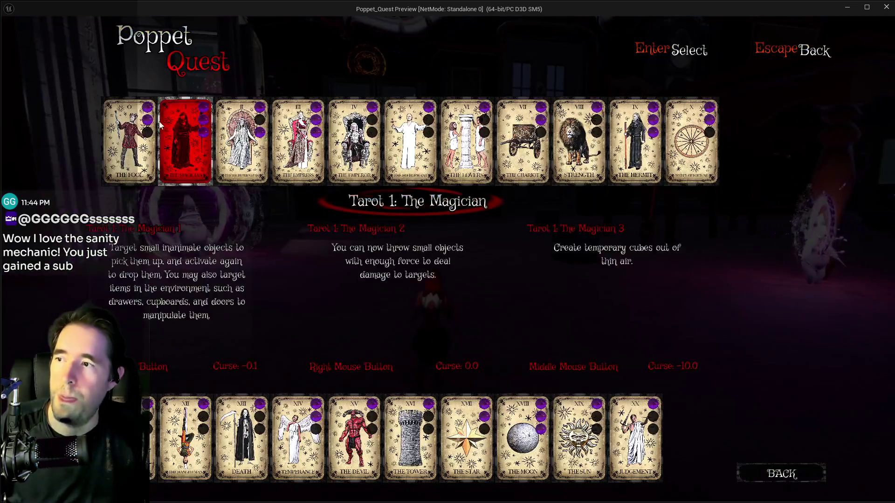
pyautogui.click(160, 124)
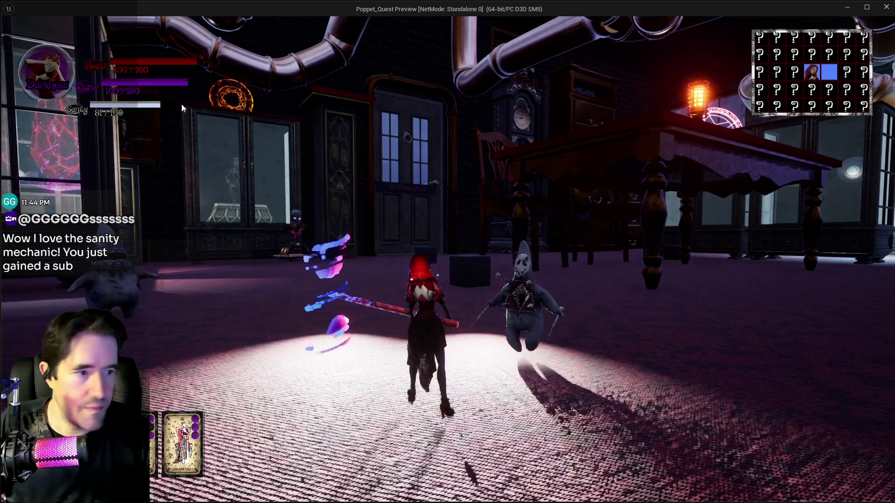
pyautogui.press('Escape')
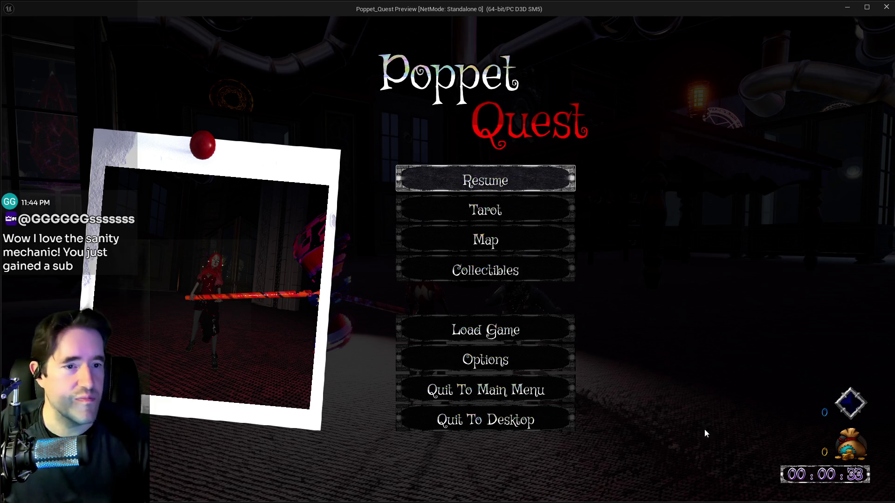
pyautogui.click(476, 181)
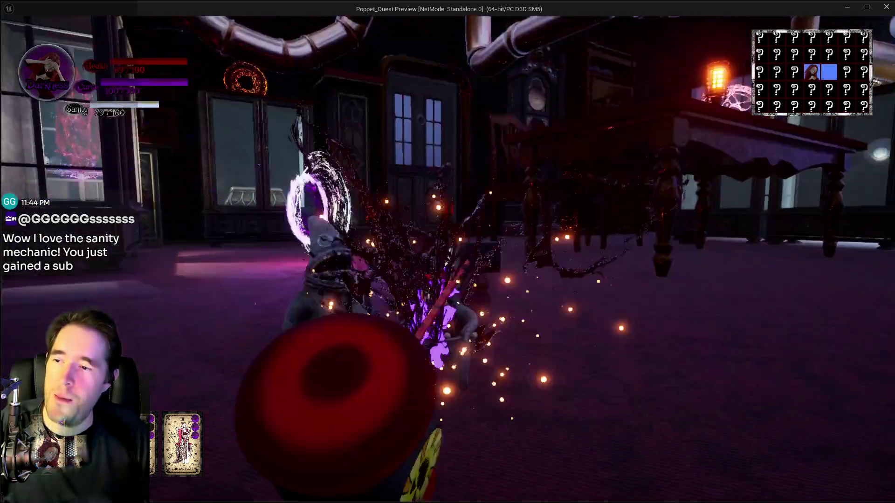
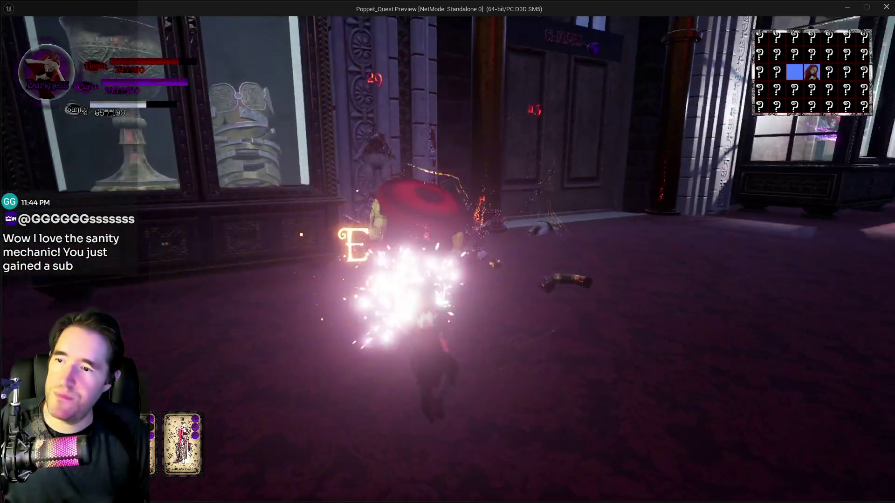
# Pause the game and resume, then glance at the tarot deck and return to play.
pyautogui.press('Escape')
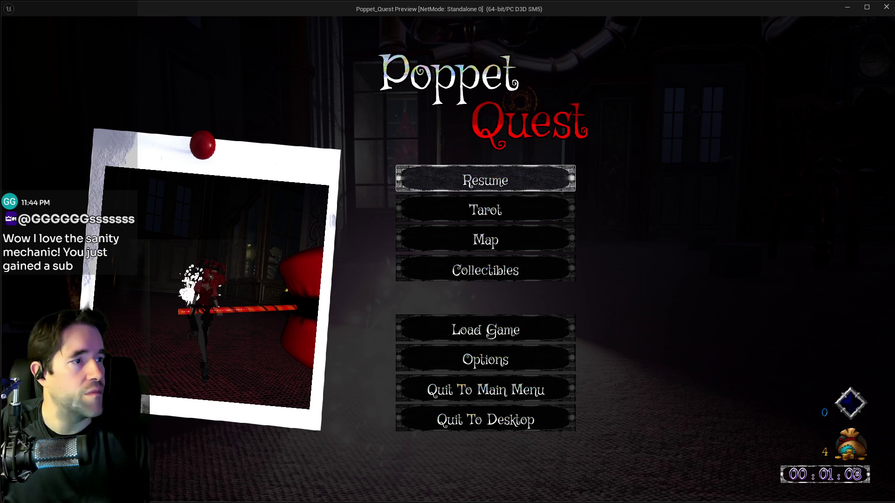
pyautogui.click(415, 180)
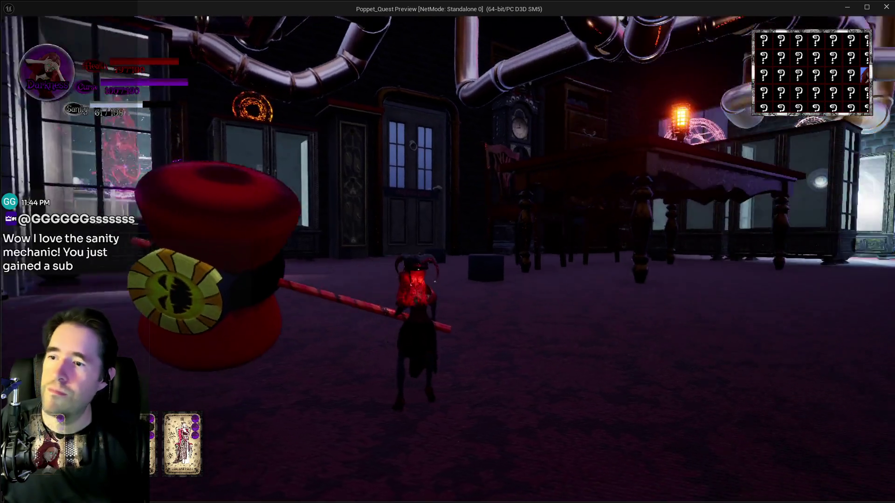
pyautogui.press('Tab')
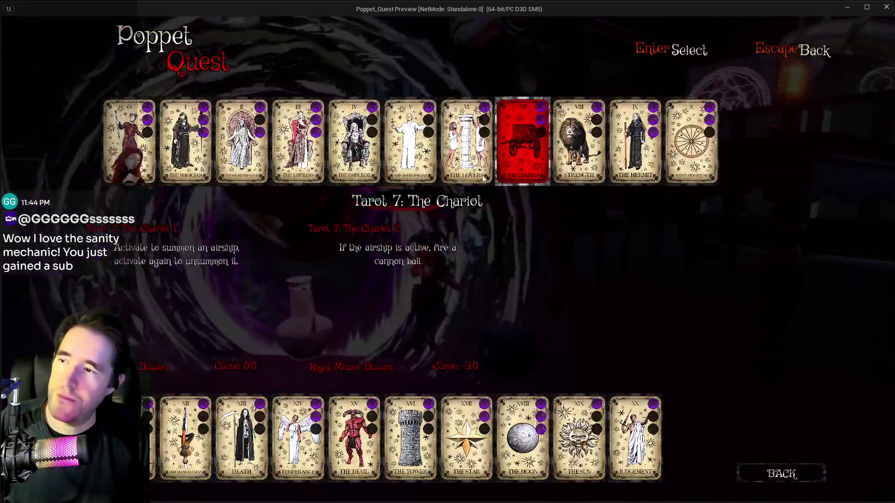
pyautogui.click(173, 145)
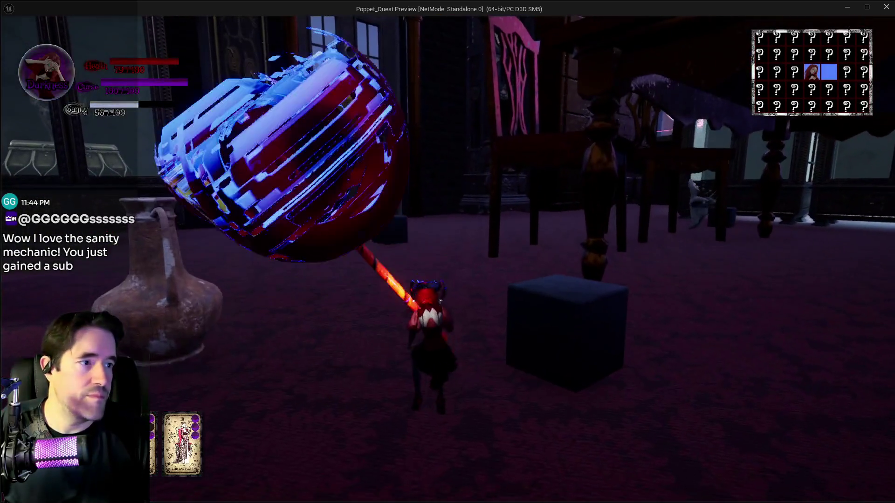
# Walk past the table to the glowing cube and smash it to regain sanity.
pyautogui.press('w')
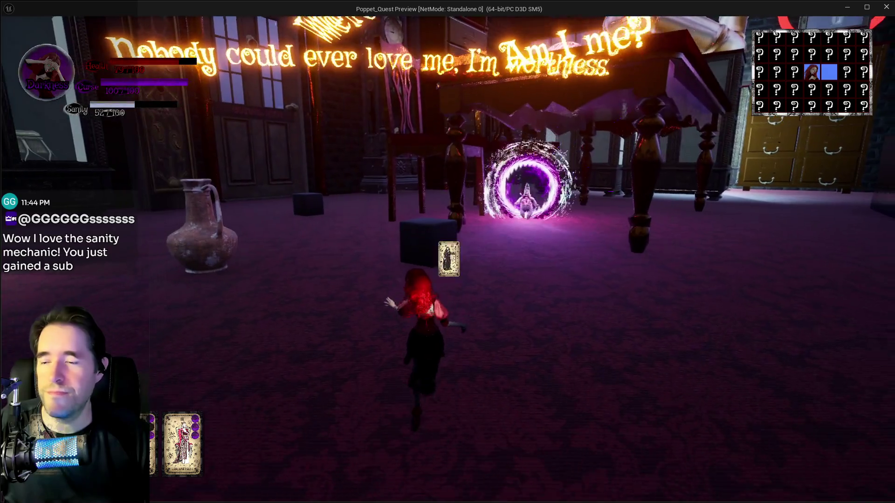
pyautogui.press('w')
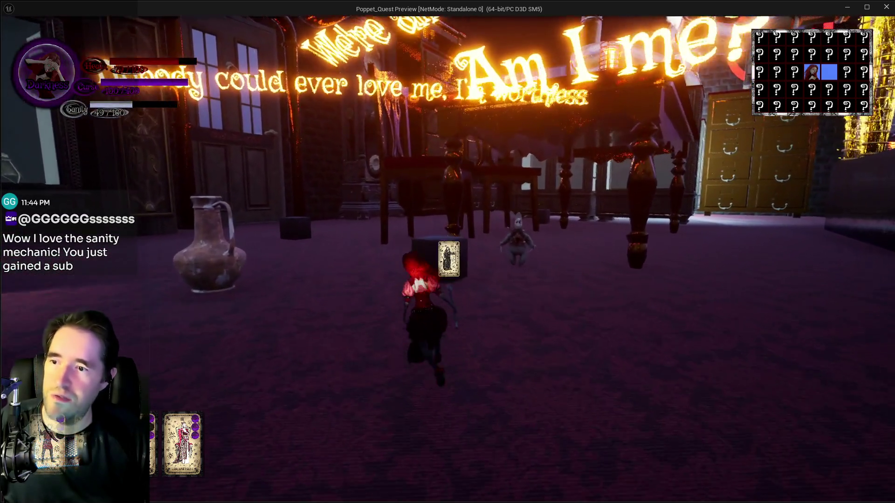
pyautogui.press('w')
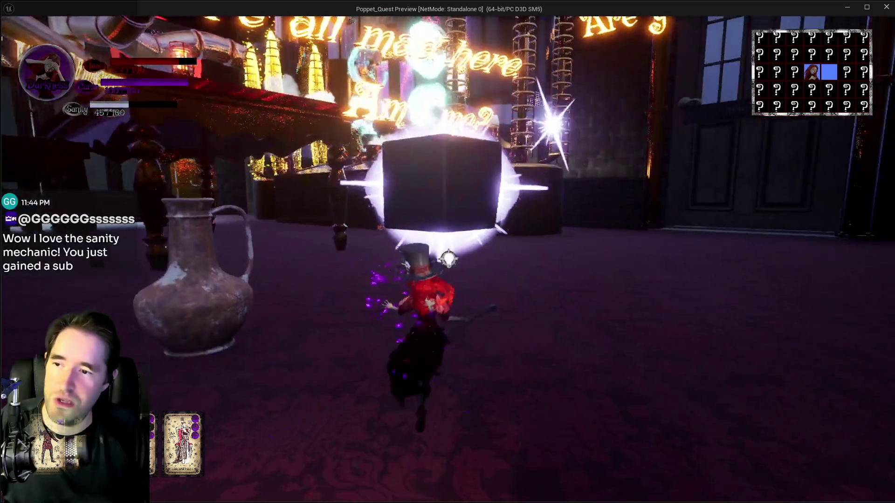
pyautogui.press('w')
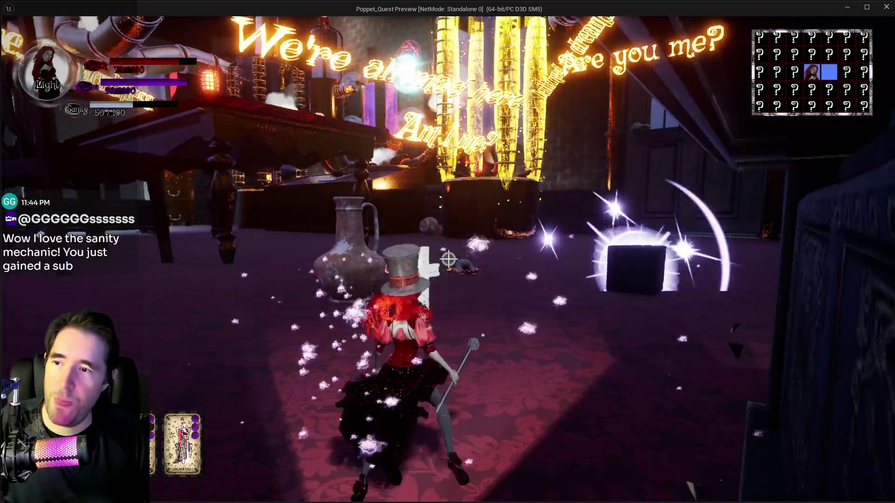
pyautogui.press('w')
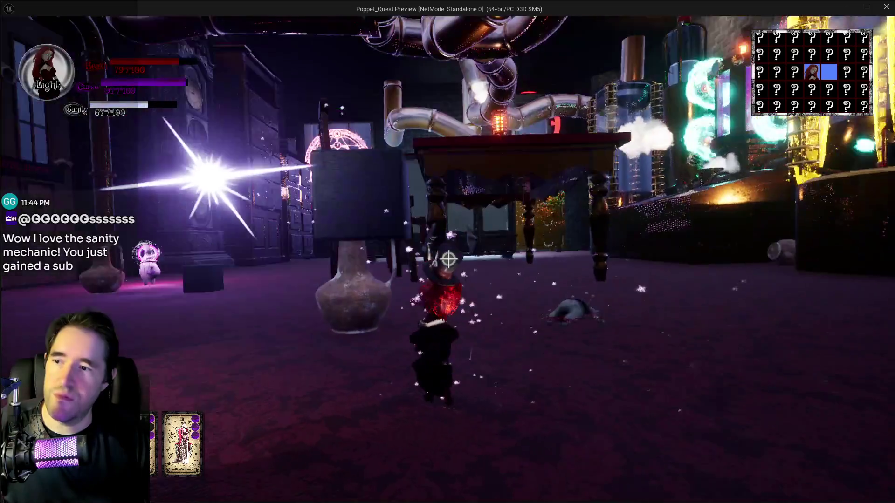
# Finish breaking the glowing cube, then climb onto the edge of the drawer cabinet.
pyautogui.press('w')
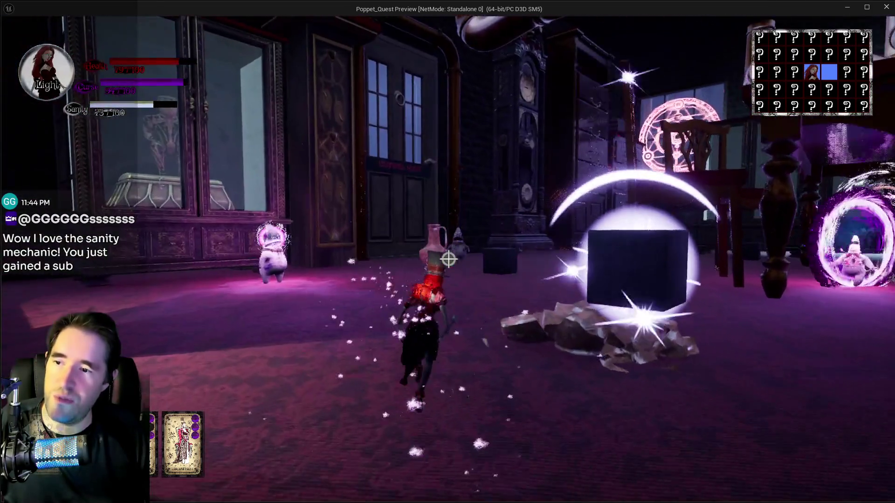
pyautogui.press('w')
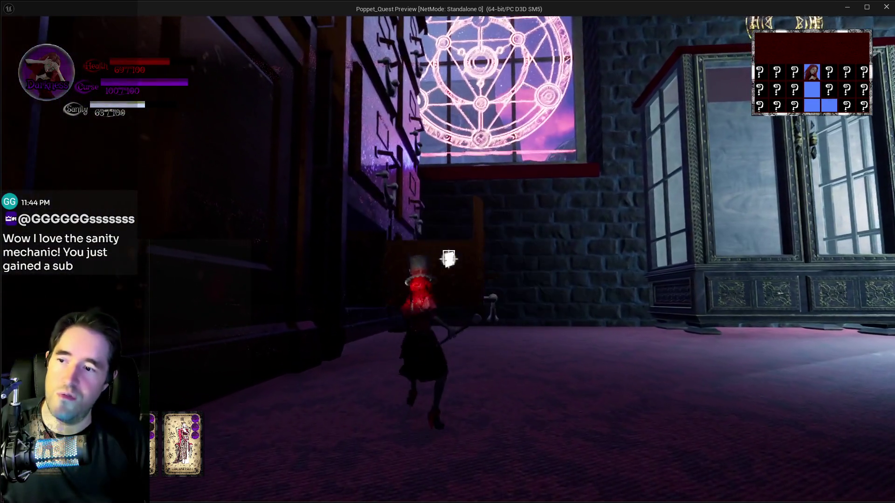
pyautogui.press('w')
pyautogui.press('space')
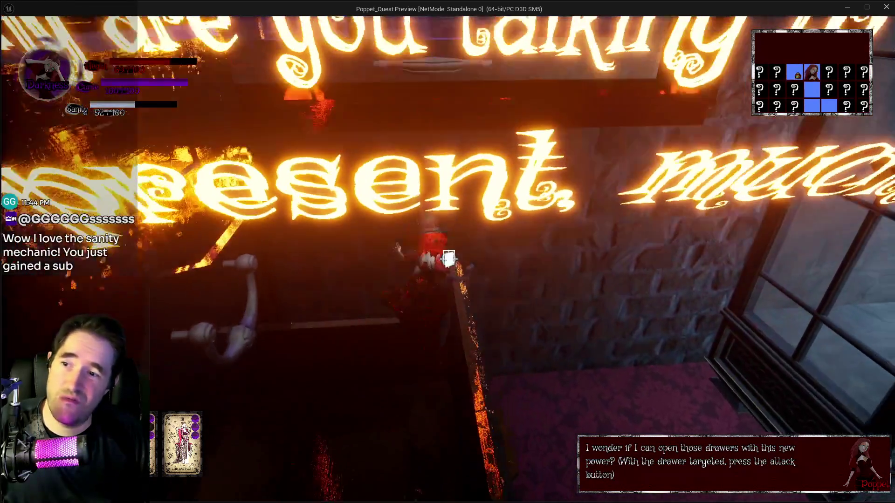
# Cross the bookshelf walkway to the lantern by the pipes and light it with the Magician tarot.
pyautogui.press('w')
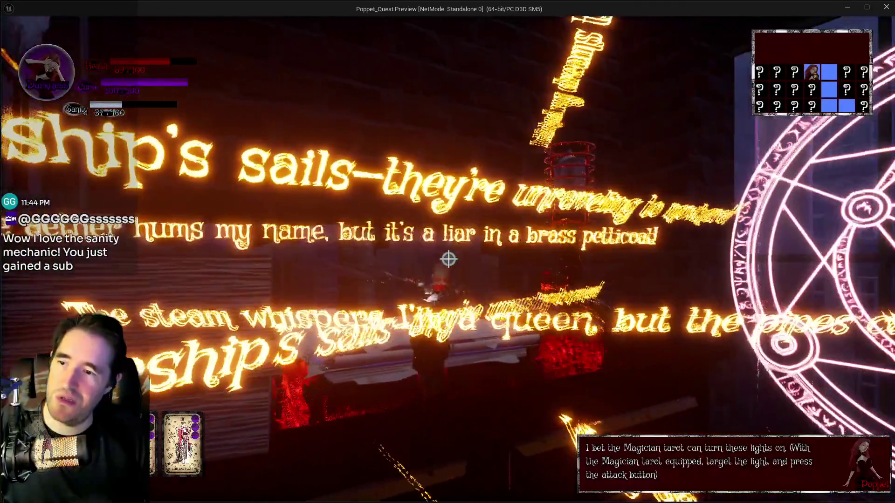
pyautogui.press('q')
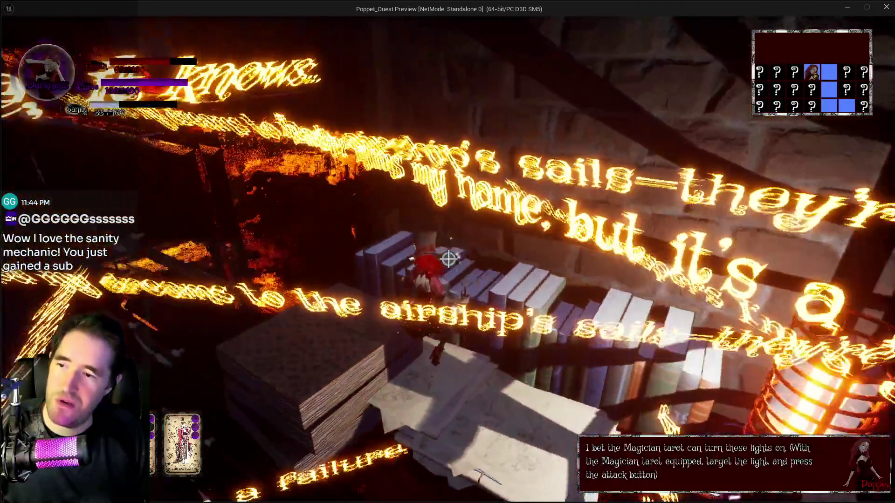
pyautogui.press('w')
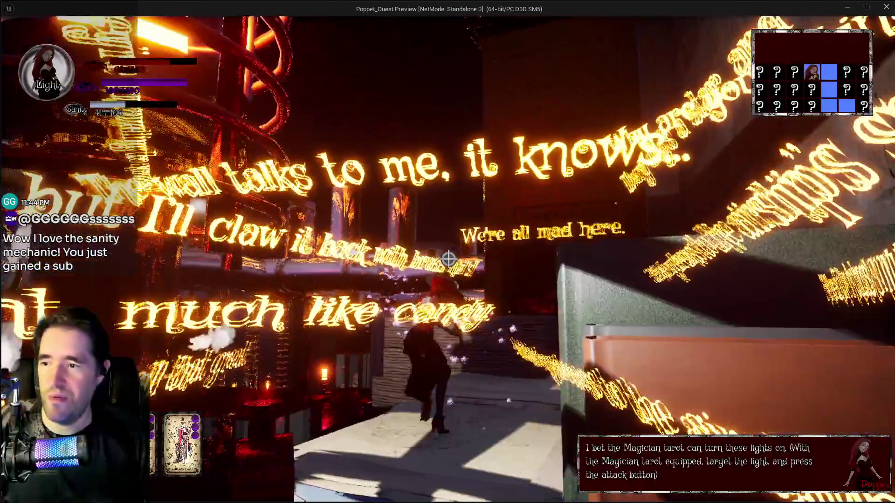
pyautogui.press('w')
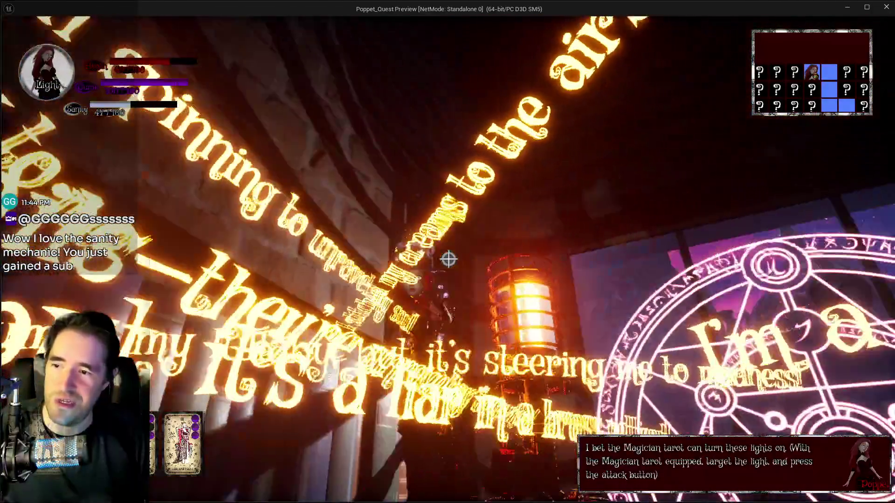
pyautogui.press('w')
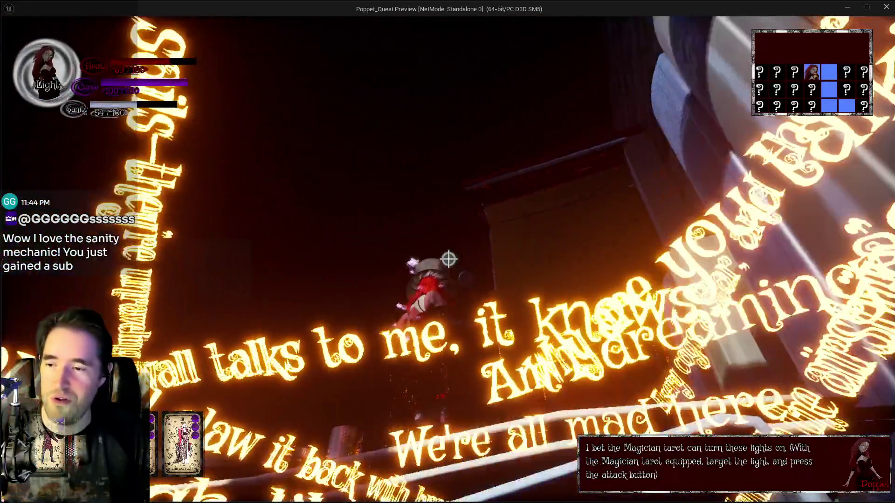
pyautogui.press('w')
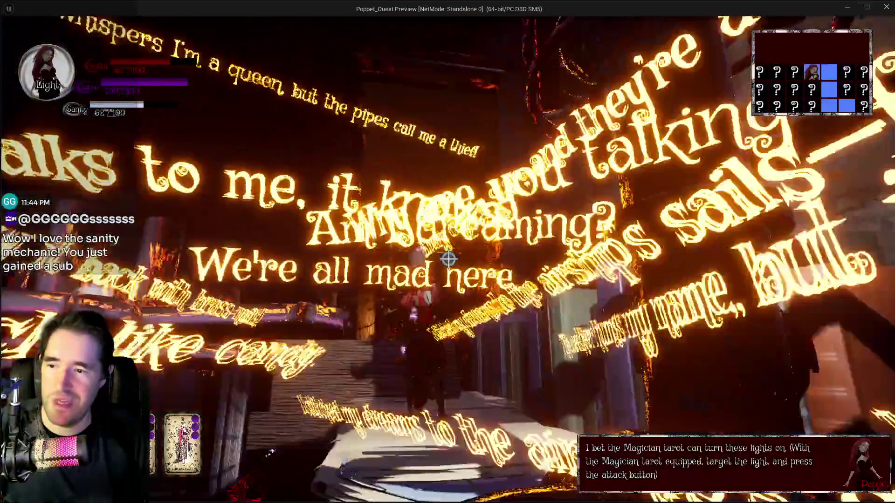
pyautogui.press('w')
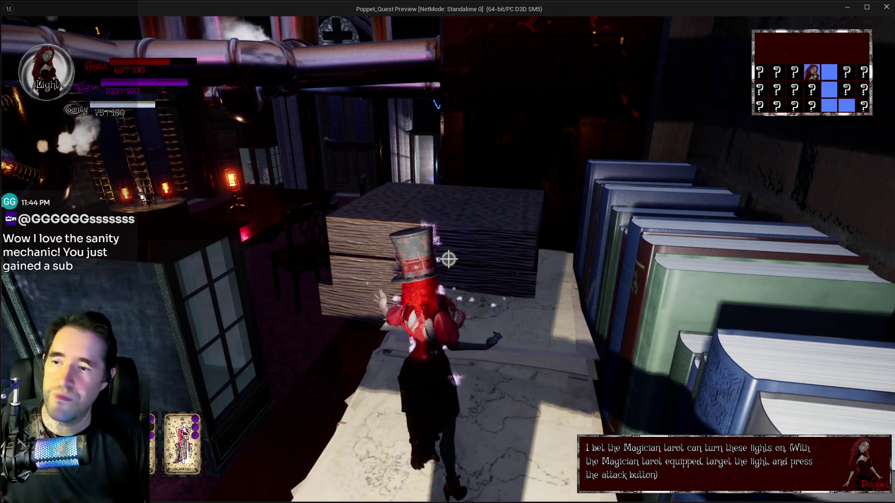
pyautogui.press('w')
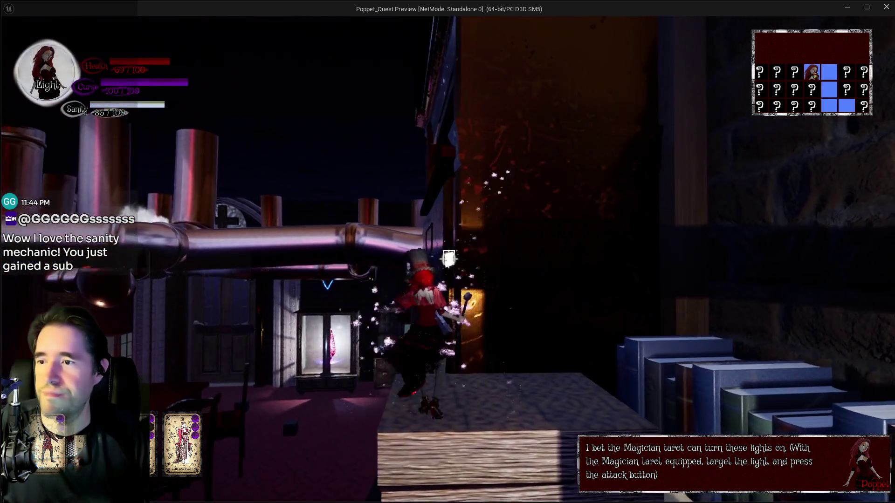
pyautogui.click(448, 259)
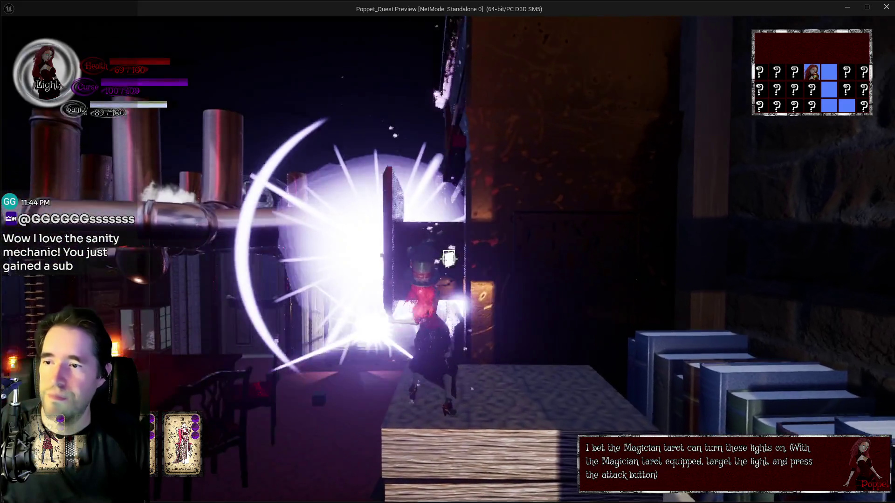
# Continue past the pipes and bottle shelf into the Carnival Room, toward the window.
pyautogui.press('w')
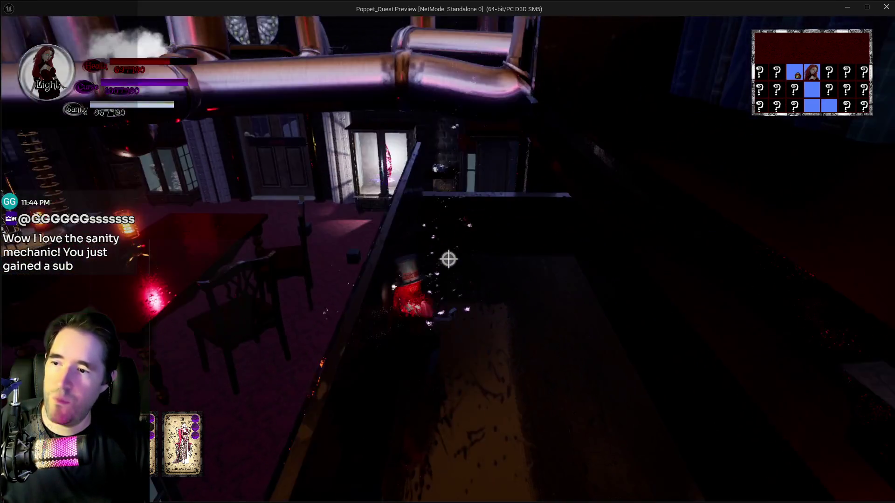
pyautogui.press('w')
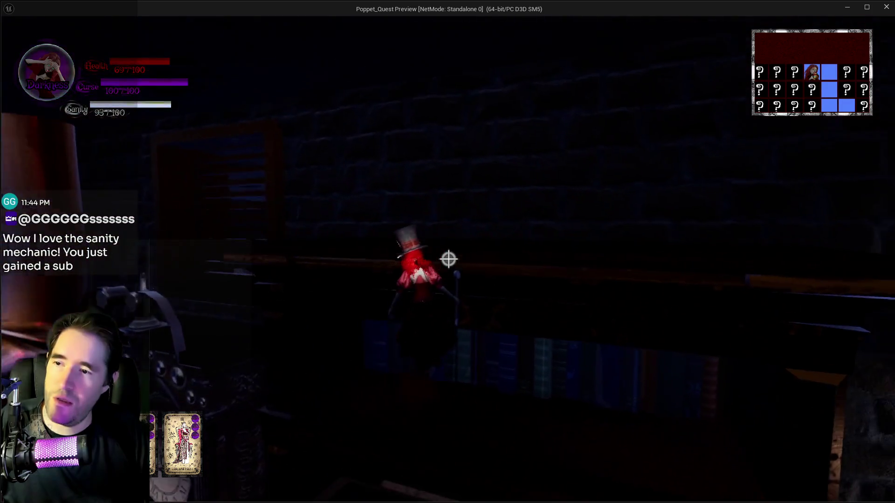
pyautogui.press('w')
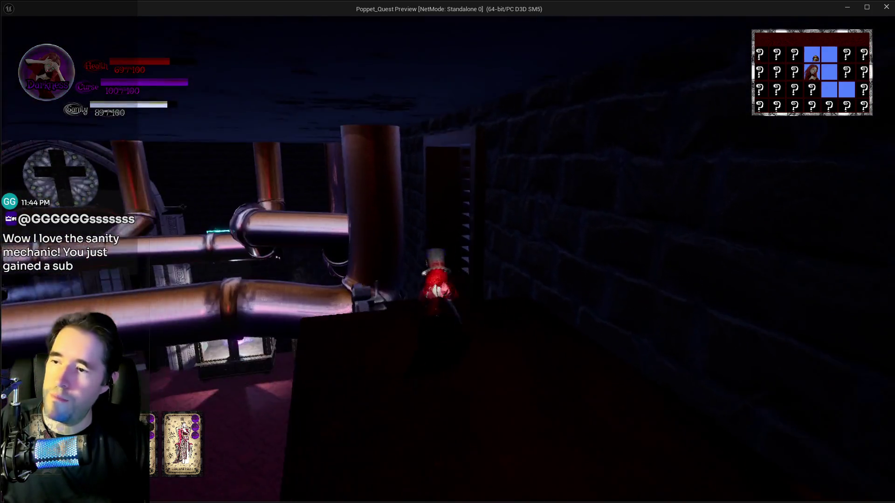
pyautogui.press('w')
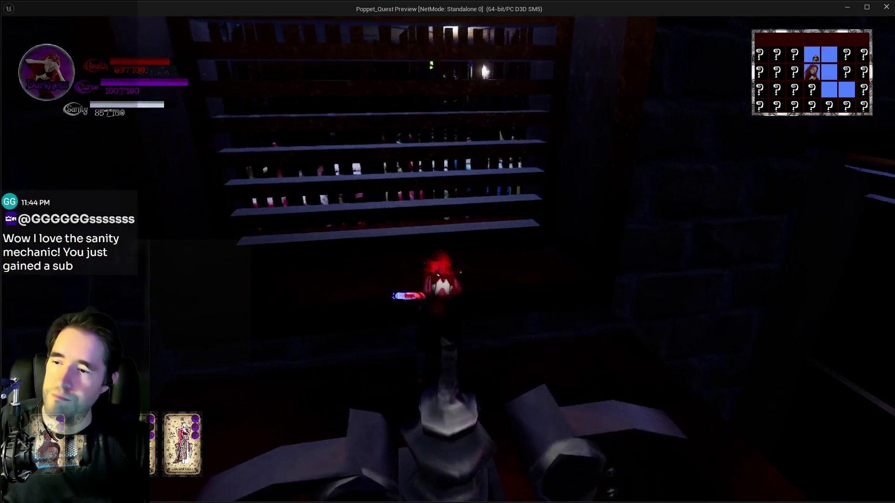
pyautogui.press('w')
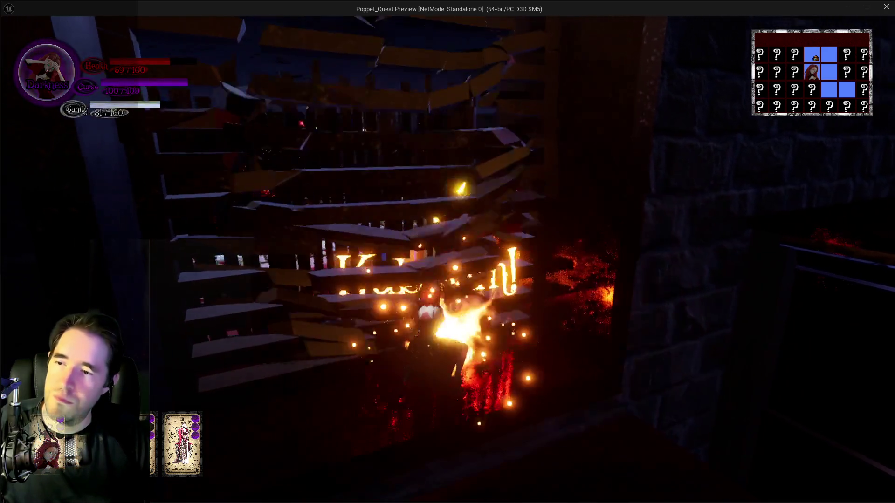
pyautogui.press('w')
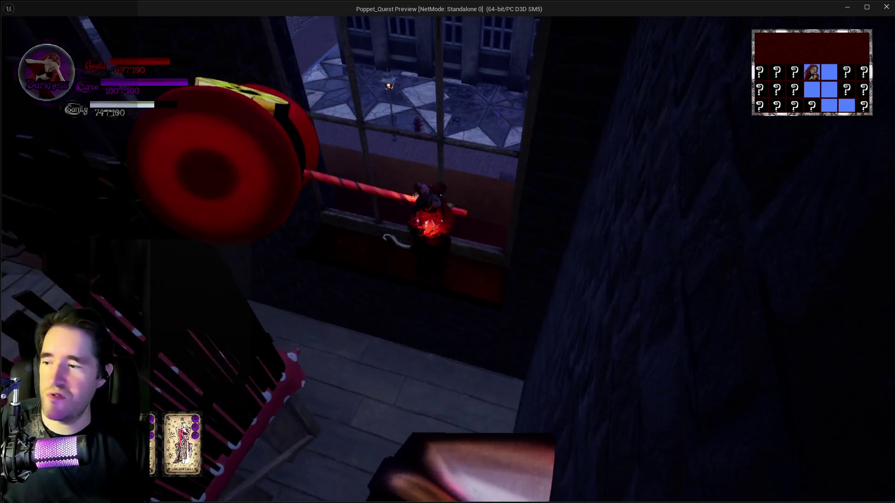
# Cross the Shadowdark City rooftop and drop through the window into the polka-dot corridor.
pyautogui.press('w')
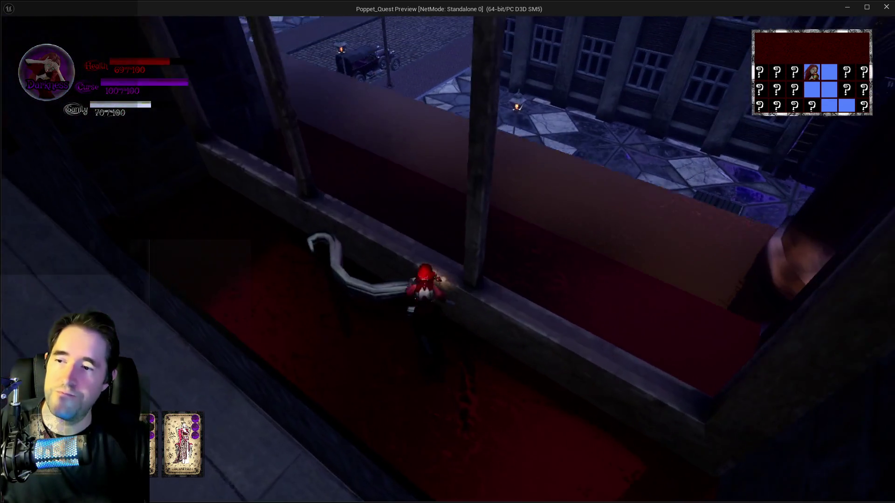
pyautogui.press('w')
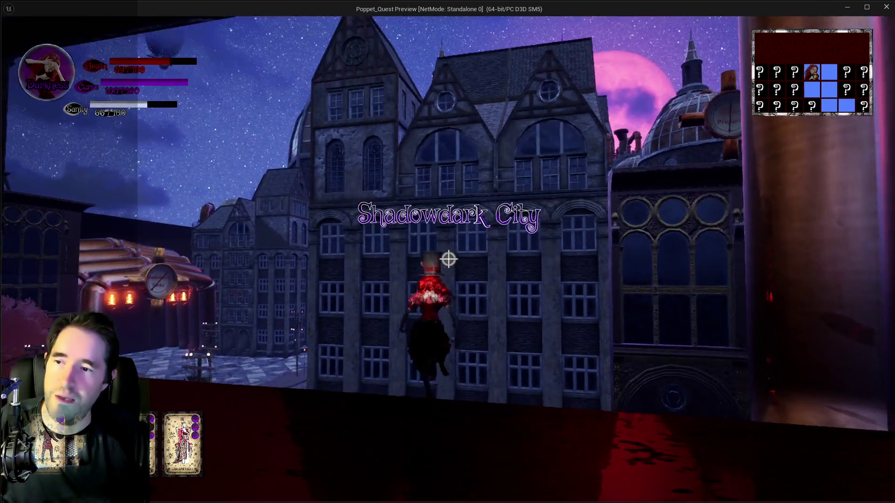
pyautogui.press('w')
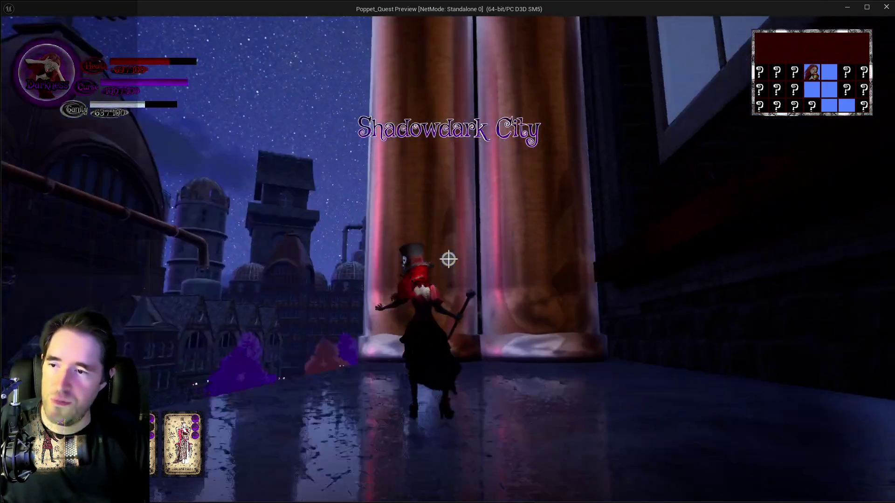
pyautogui.press('w')
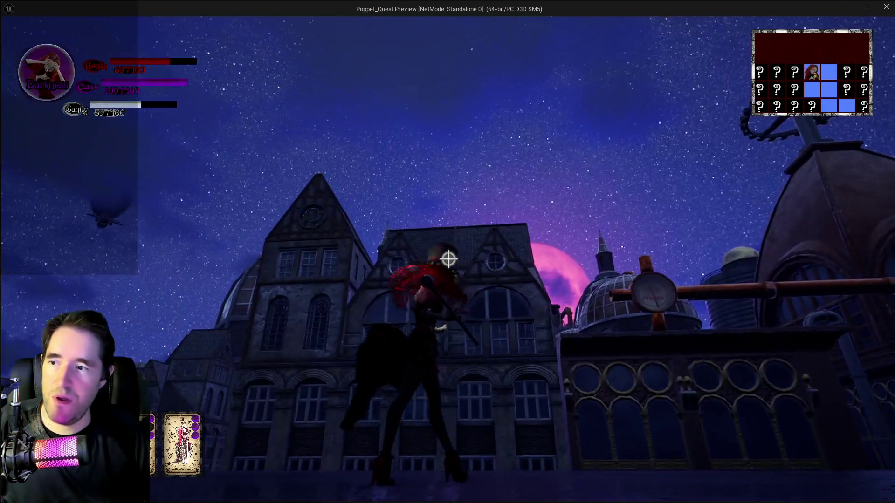
pyautogui.press('w')
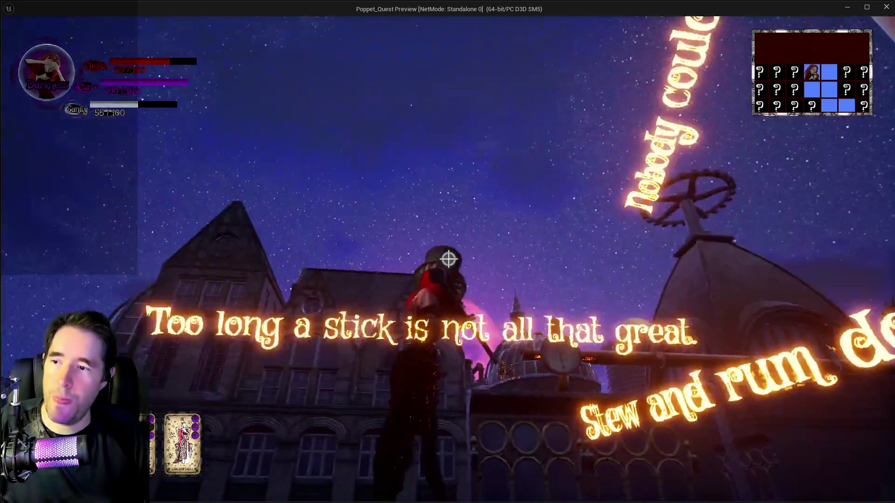
pyautogui.press('w')
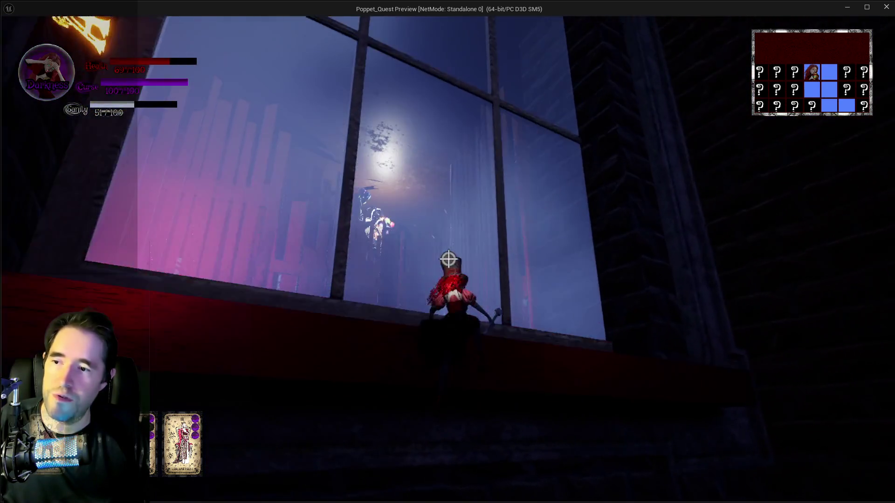
pyautogui.press('w')
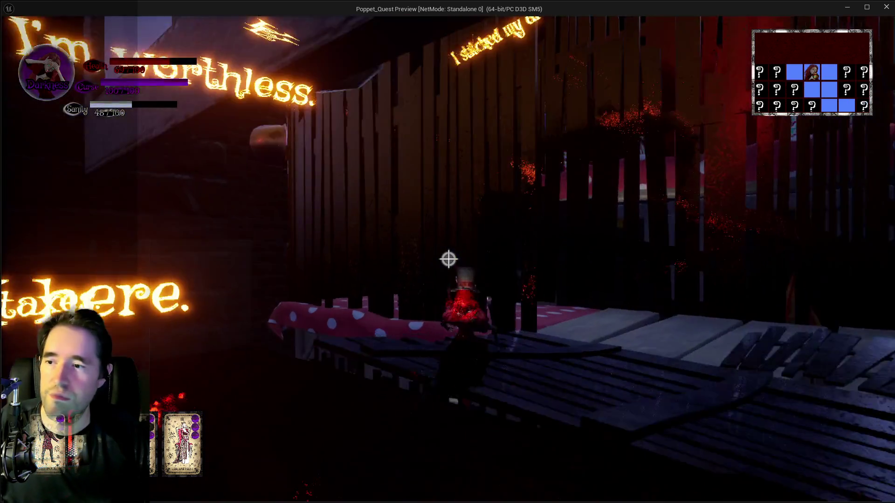
pyautogui.press('w')
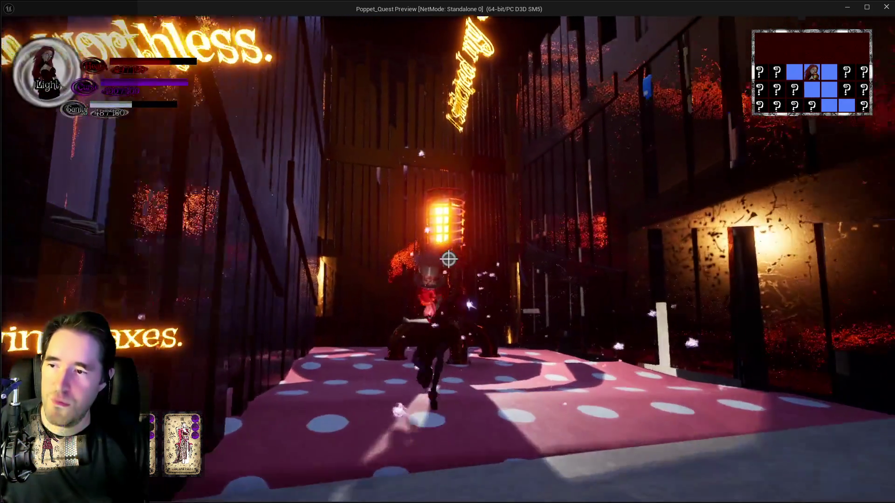
pyautogui.press('w')
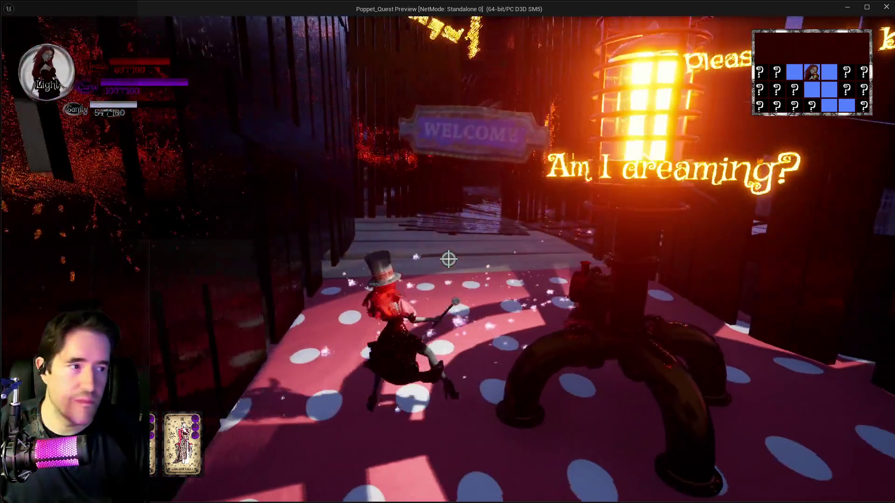
# Equip the Temperance tarot card and swing the blue bubble wand.
pyautogui.press('Tab')
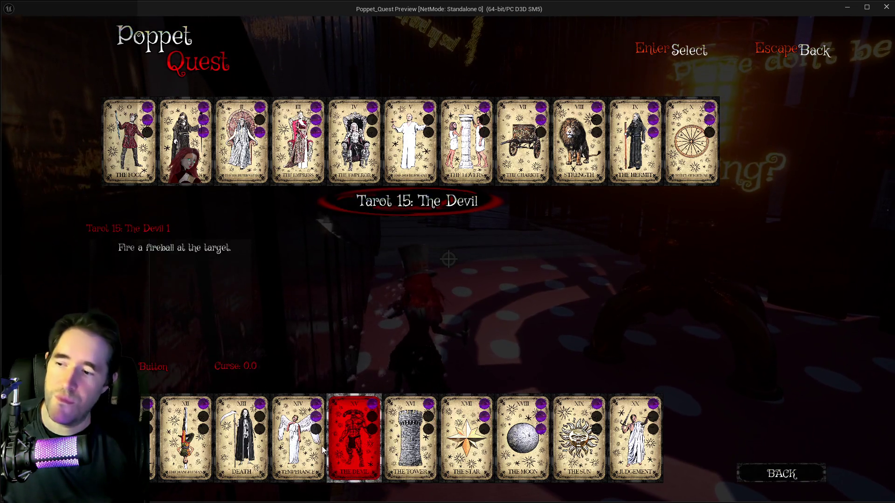
pyautogui.click(321, 446)
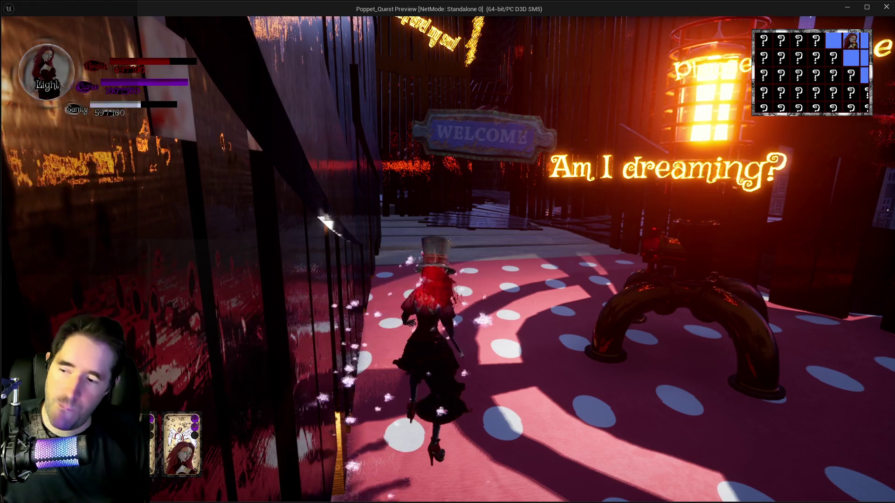
pyautogui.press('w')
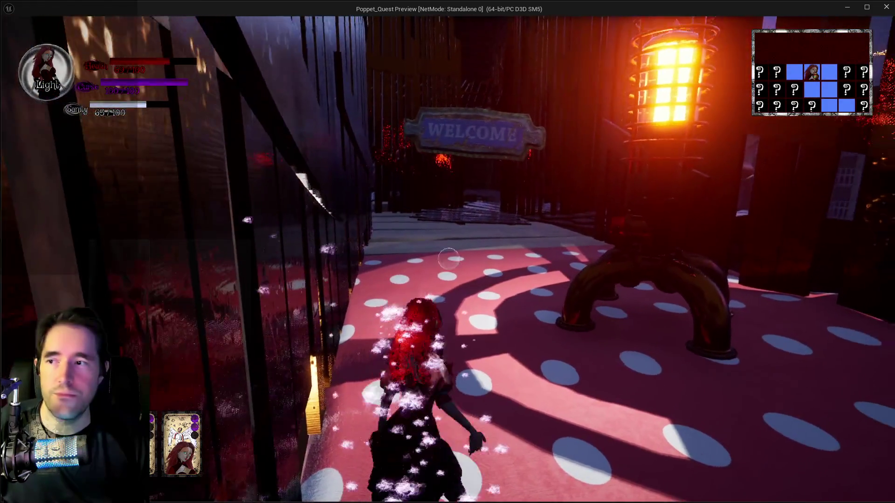
pyautogui.press('e')
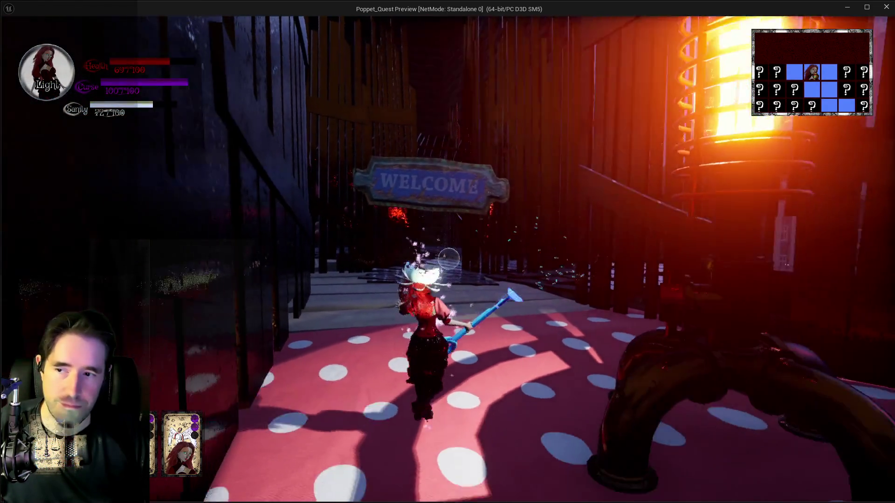
# Walk under the WELCOME sign and along the plank toward the GAMES sign.
pyautogui.press('w')
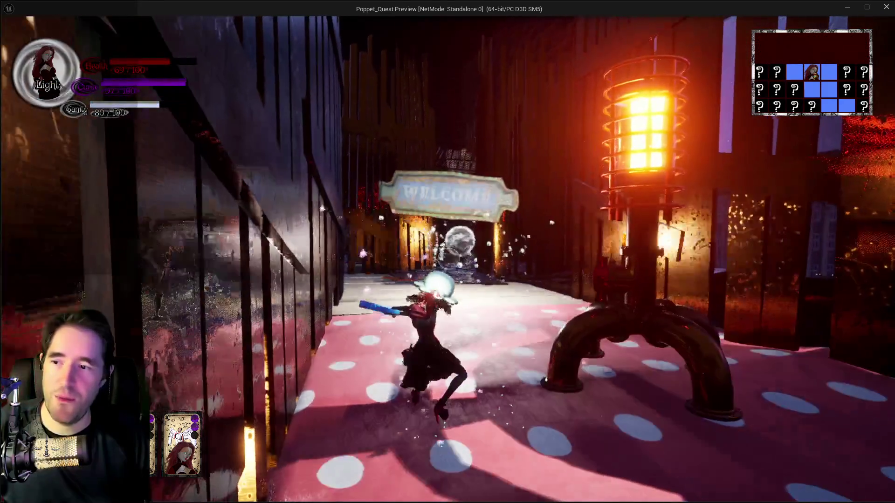
pyautogui.press('s')
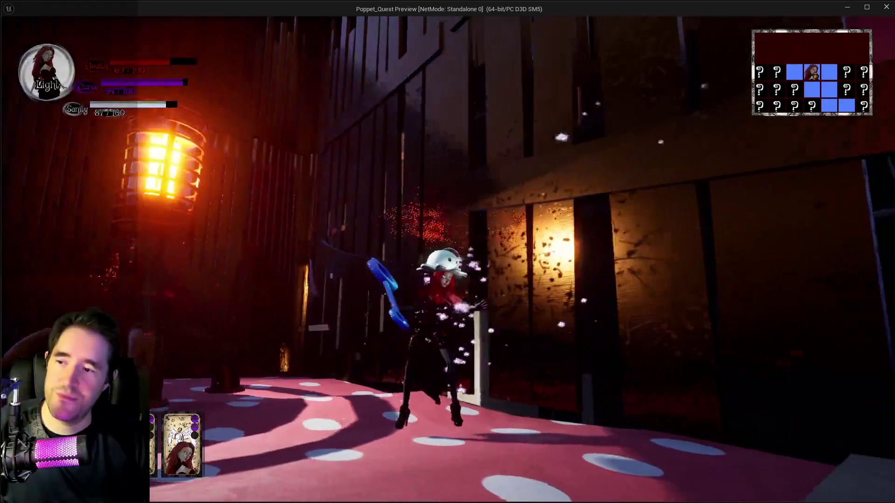
pyautogui.press('w')
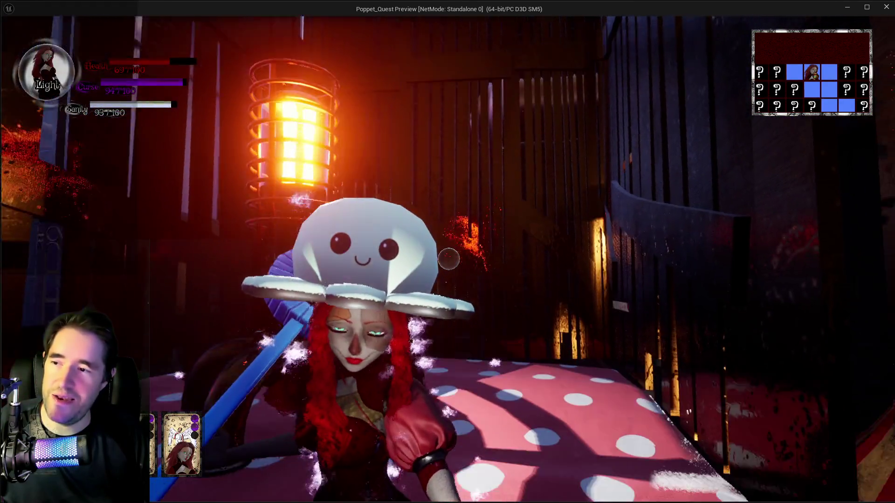
pyautogui.press('w')
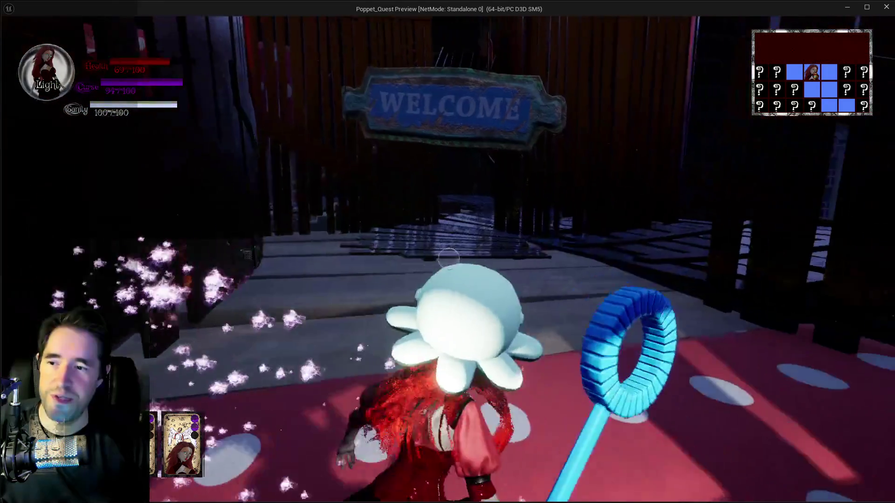
pyautogui.press('w')
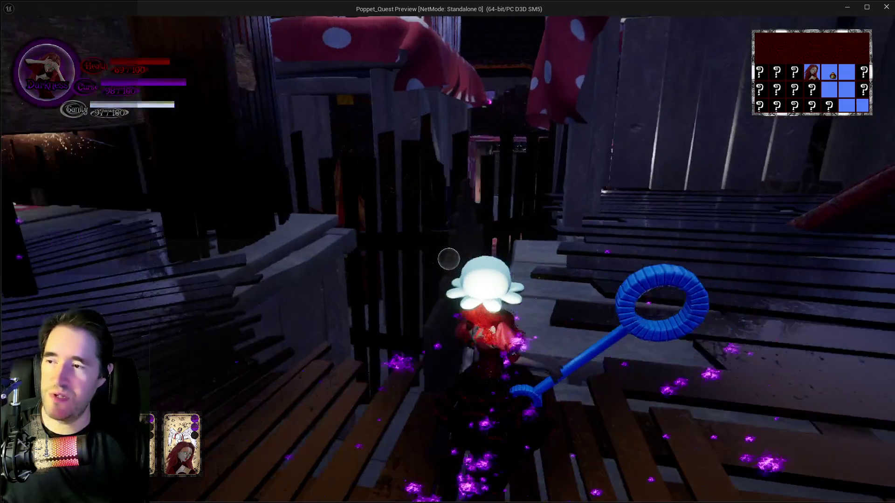
pyautogui.press('w')
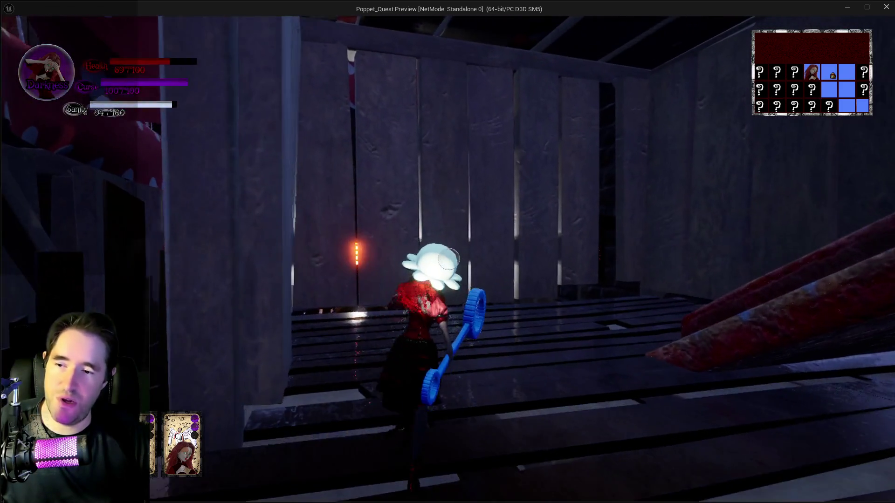
pyautogui.press('w')
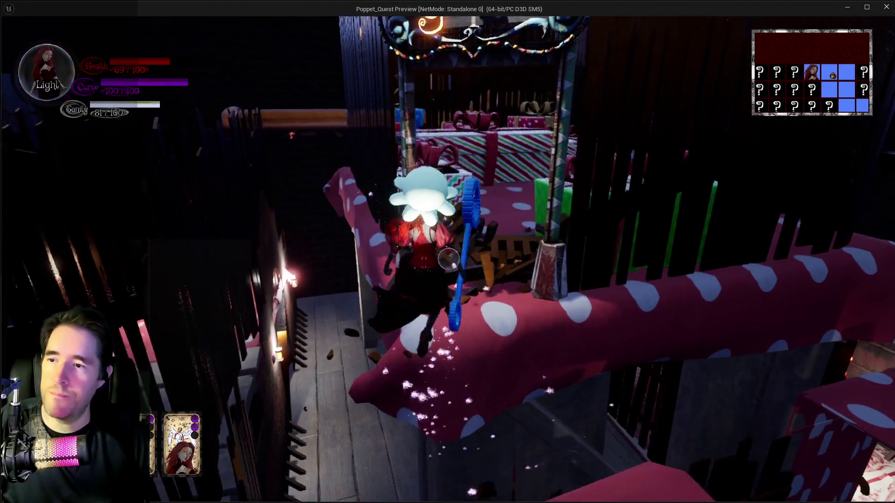
# Pass through the GOAL gate portal and climb the striped present to grab the Toy Maze Key.
pyautogui.press('w')
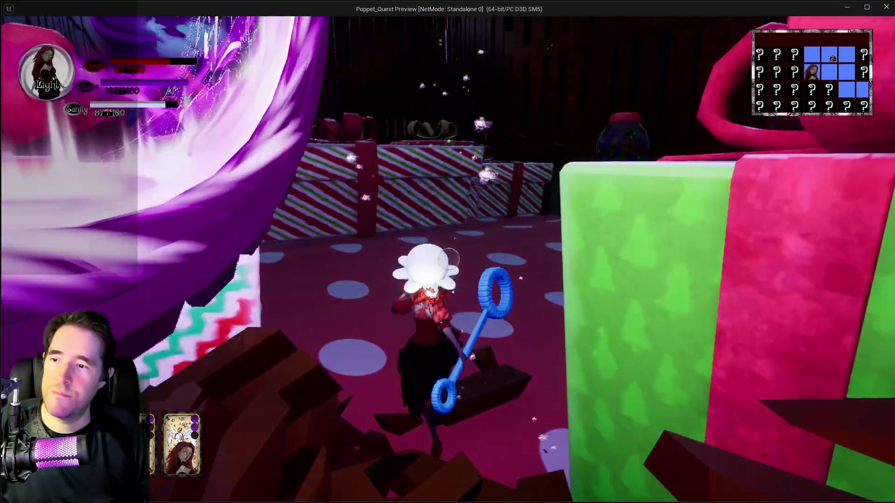
pyautogui.press('w')
pyautogui.press('space')
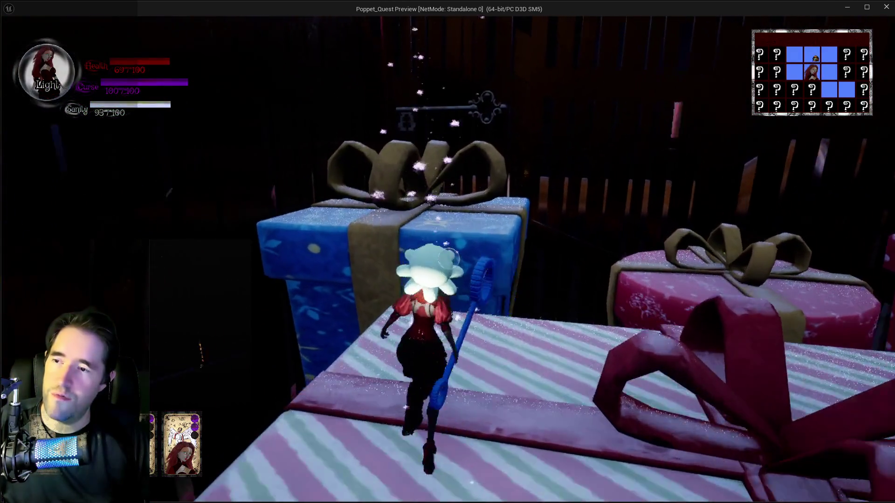
pyautogui.press('w')
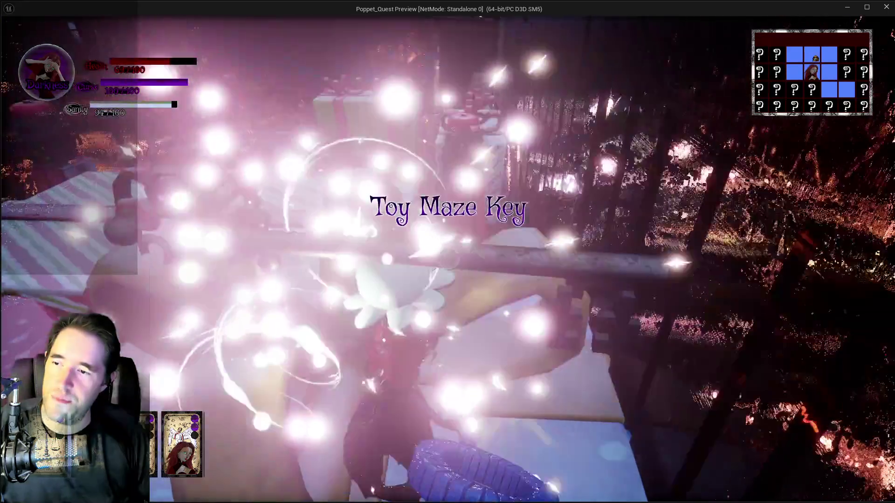
# Jump down and run past the presents onto the polka-dot present.
pyautogui.press('w')
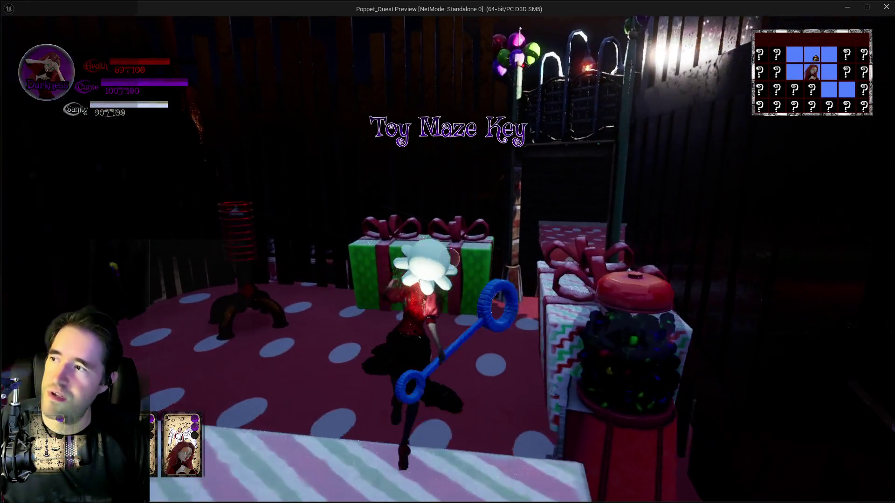
pyautogui.press('w')
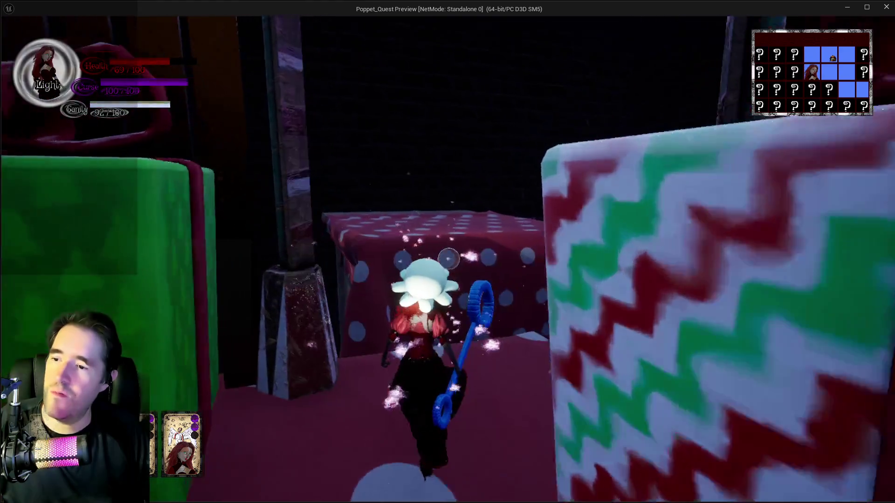
pyautogui.press('space')
# Run off the present past the fence and climb onto the stairs.
pyautogui.press('w')
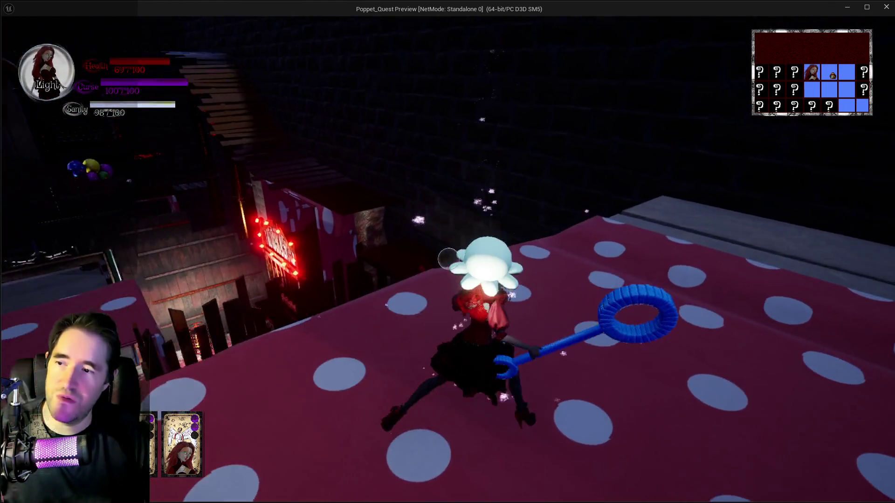
pyautogui.press('w')
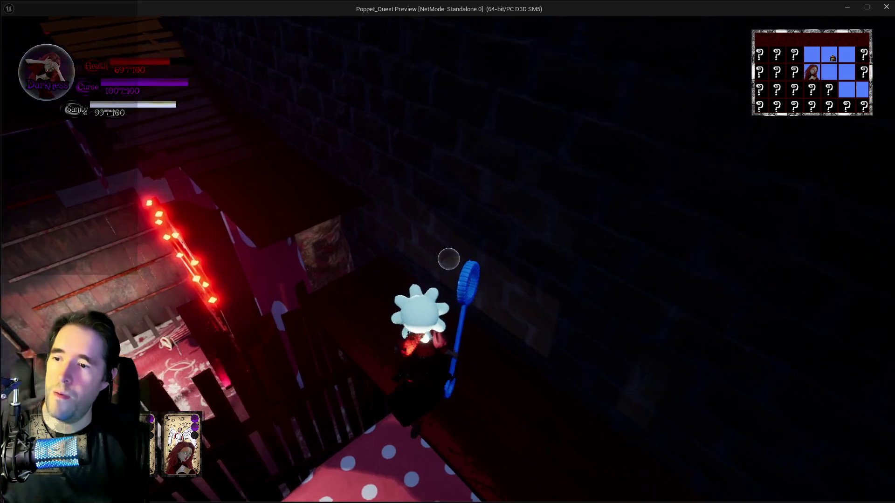
pyautogui.press('w')
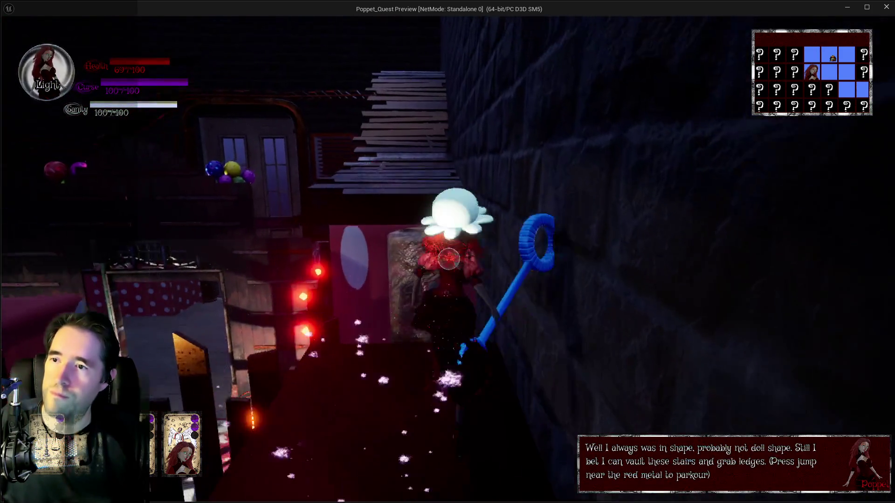
pyautogui.press('w')
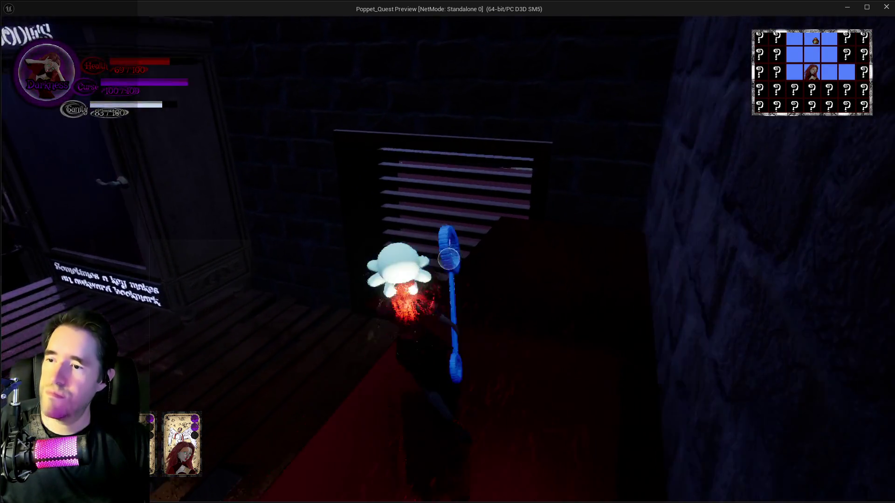
# Inspect the heart box and the red crystal case, then bring up the tarot deck in the hallway.
pyautogui.press('e')
pyautogui.press('w')
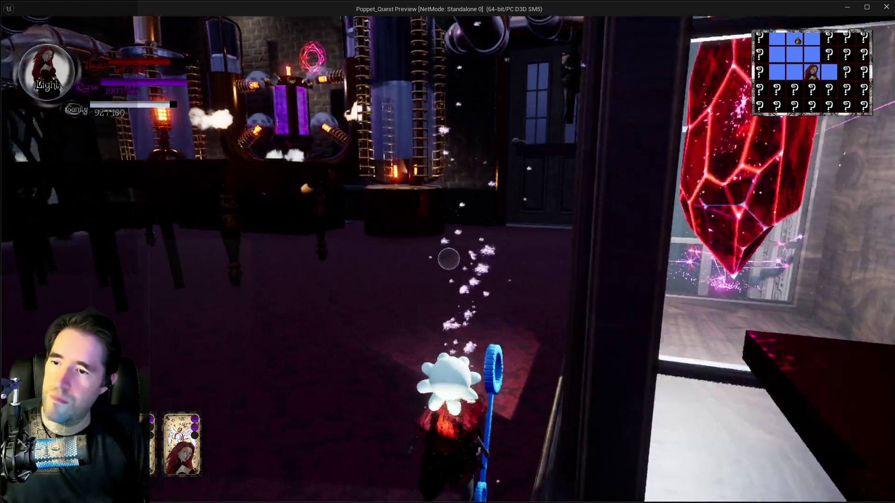
pyautogui.press('e')
pyautogui.press('w')
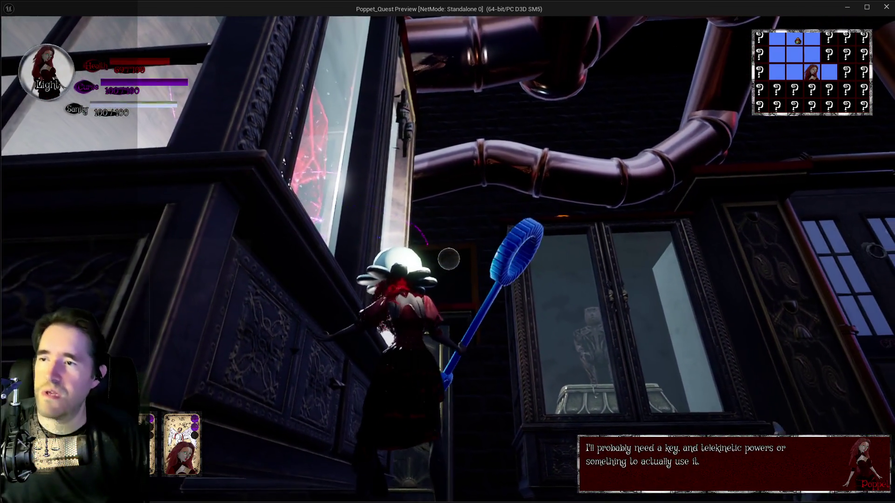
pyautogui.press('w')
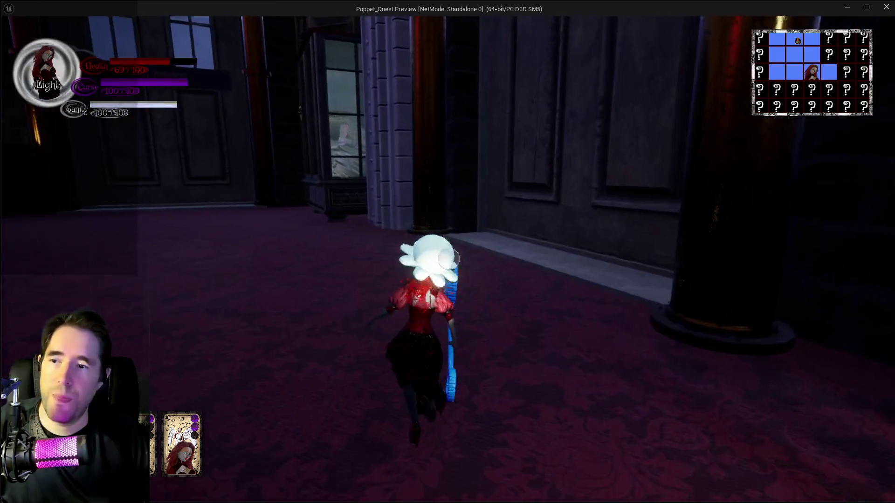
pyautogui.press('Tab')
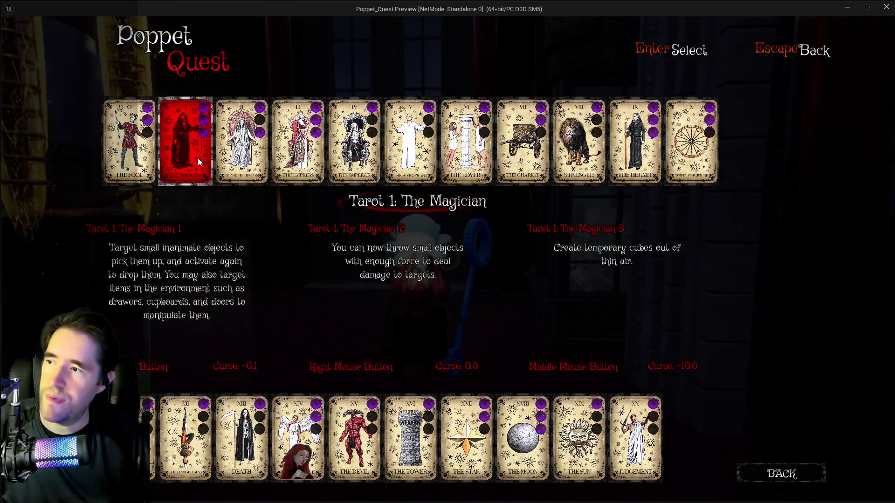
# Return to play and cast the Magician spell at the Toy Maze door.
pyautogui.press('Tab')
pyautogui.press('w')
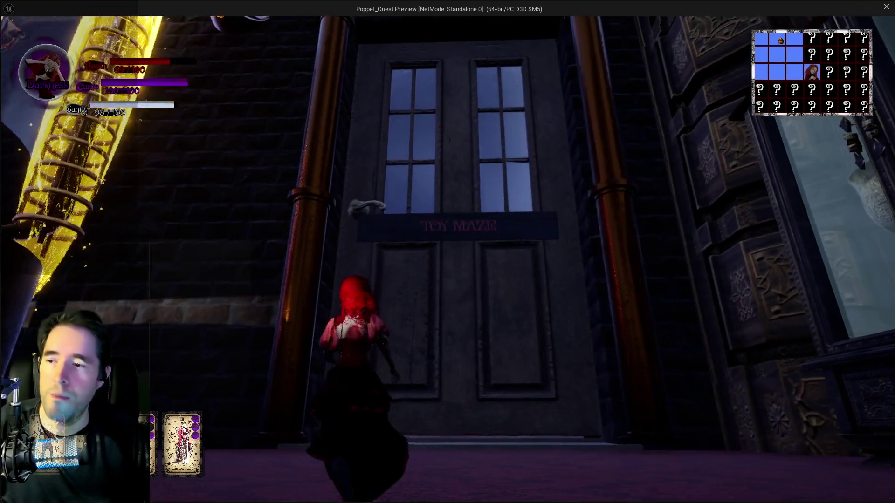
pyautogui.click(448, 259)
# Run by the Magician Room door back to the Toy Maze entrance and equip another tarot card.
pyautogui.press('w')
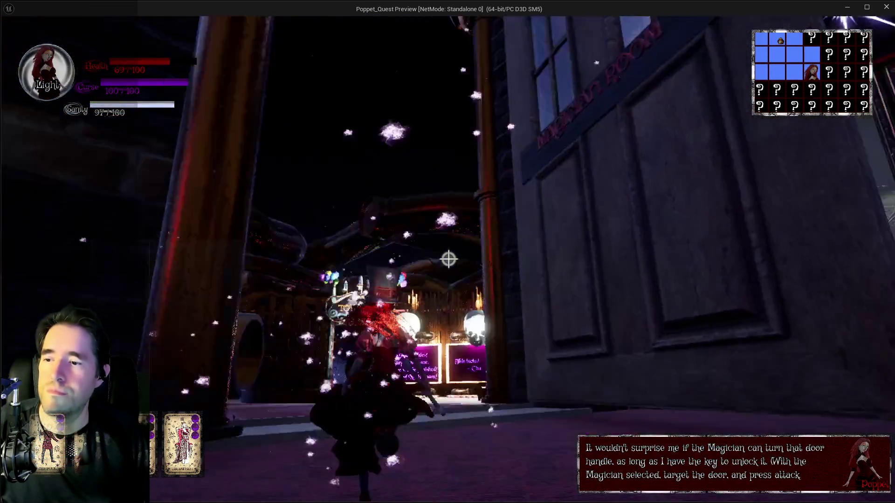
pyautogui.press('w')
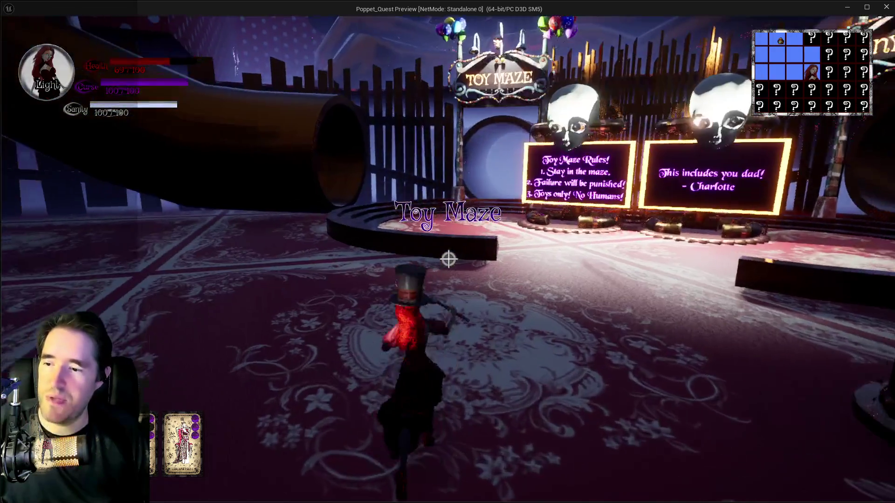
pyautogui.press('Tab')
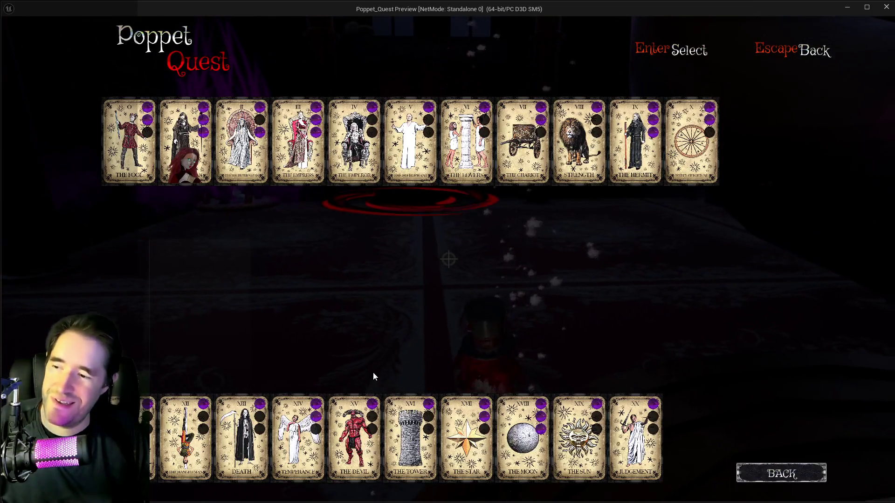
pyautogui.click(275, 445)
# Resume play and repeatedly strike the mirror sphere enemy with the blue wand.
pyautogui.press('w')
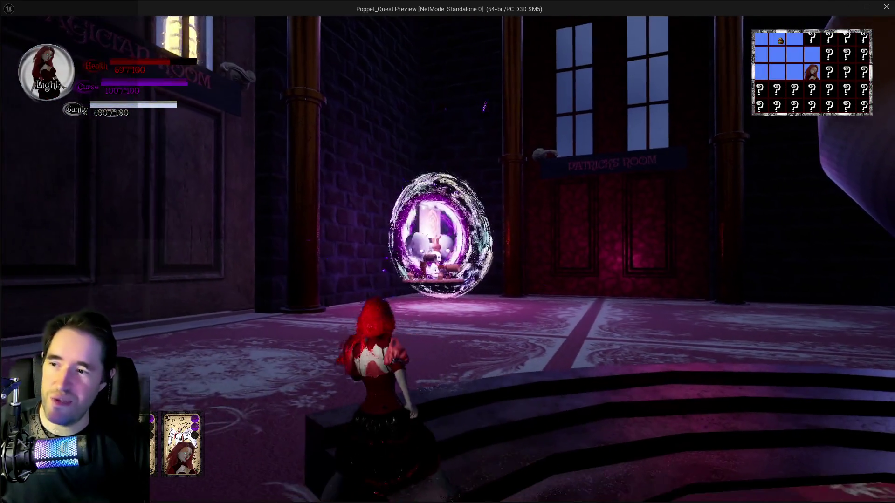
pyautogui.press('w')
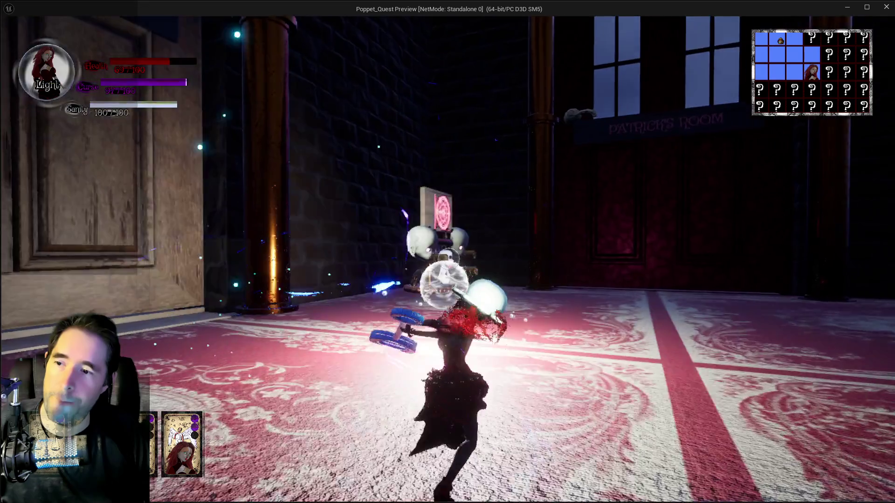
pyautogui.press('w')
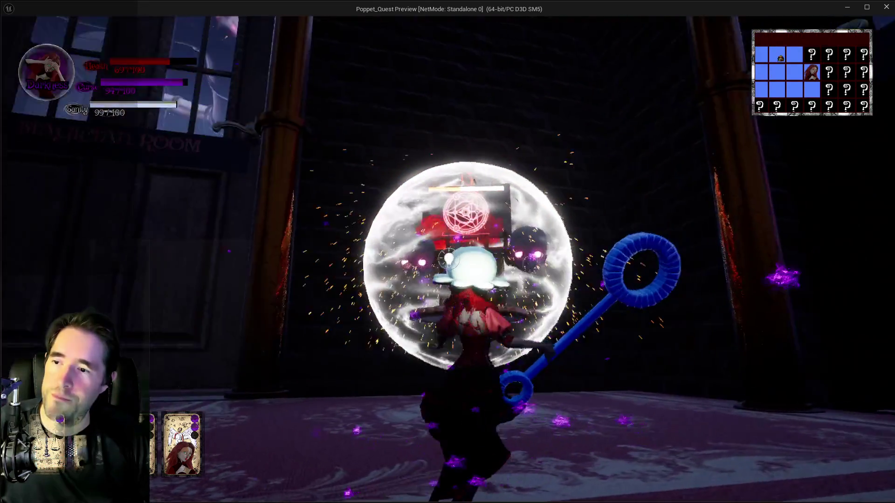
pyautogui.press('w')
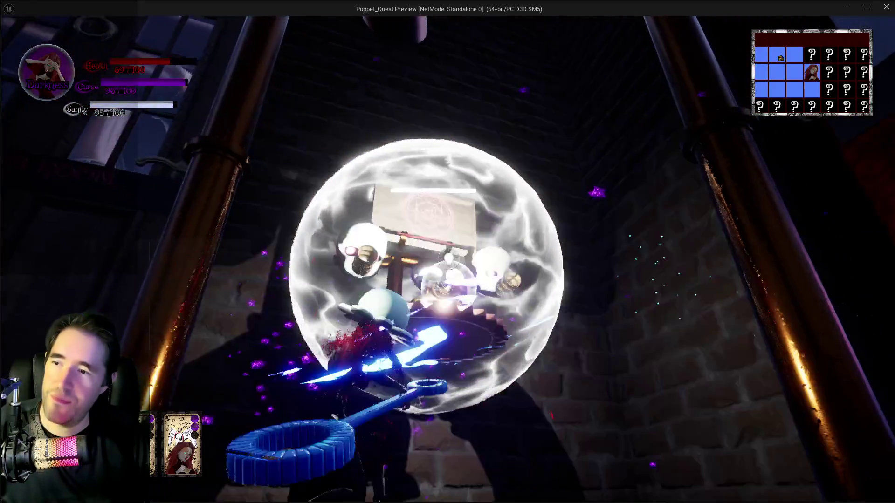
pyautogui.press('w')
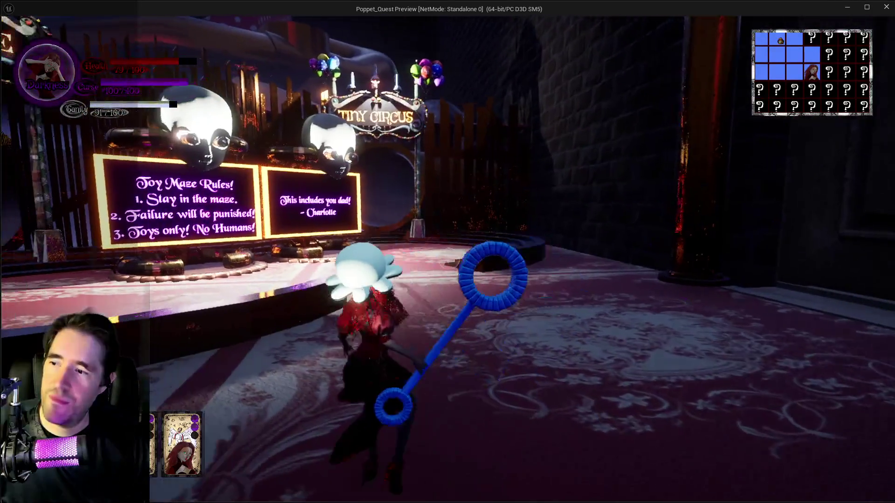
pyautogui.press('w')
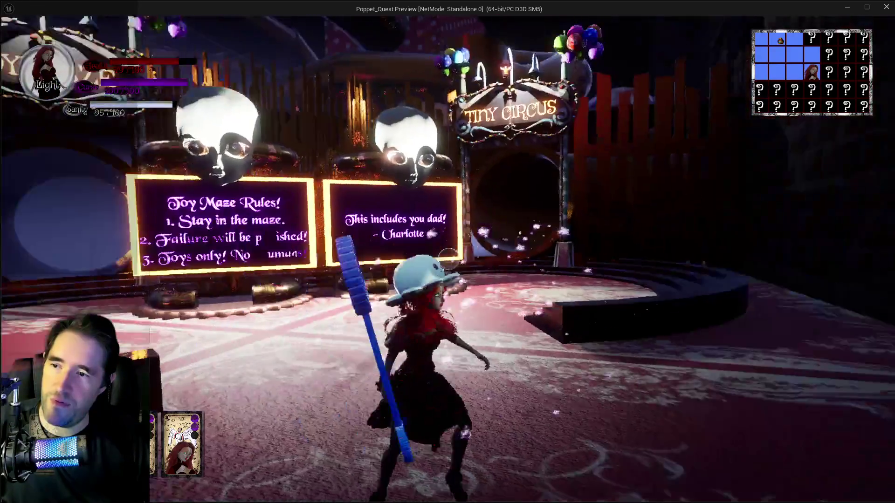
# Walk through the Tiny Circus booth into the tent room and keep at the burning sphere.
pyautogui.press('w')
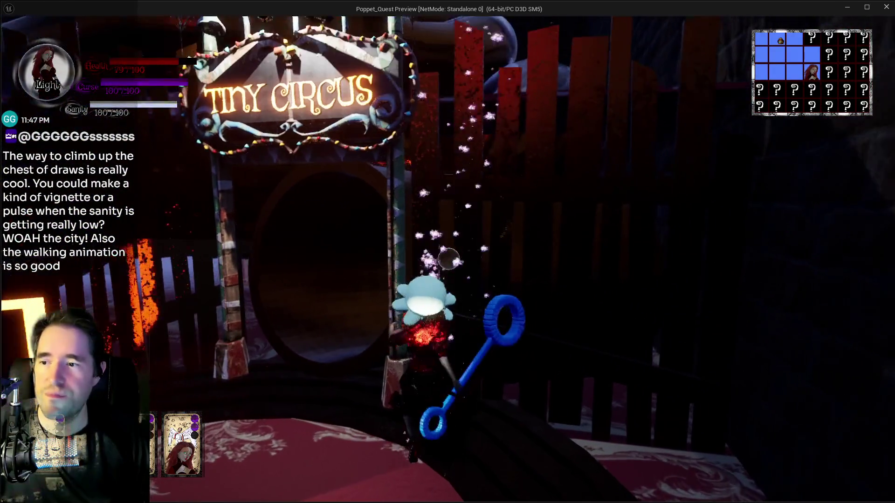
pyautogui.press('w')
pyautogui.press('w')
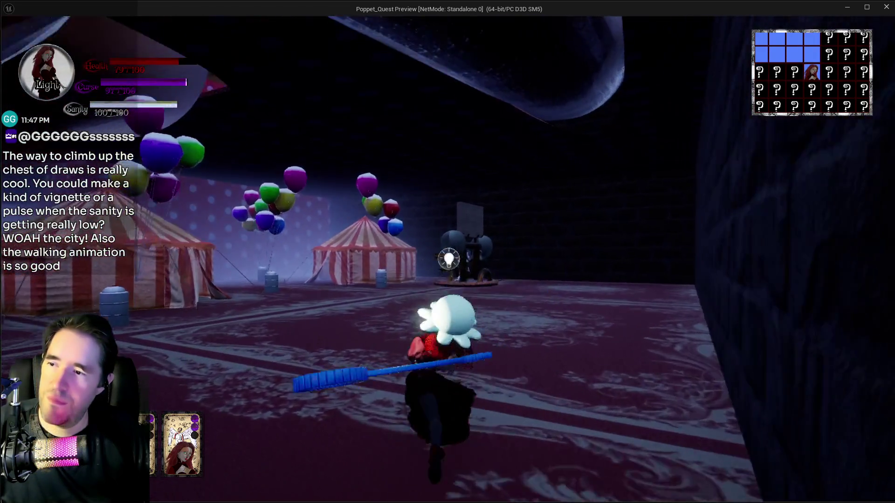
pyautogui.press('e')
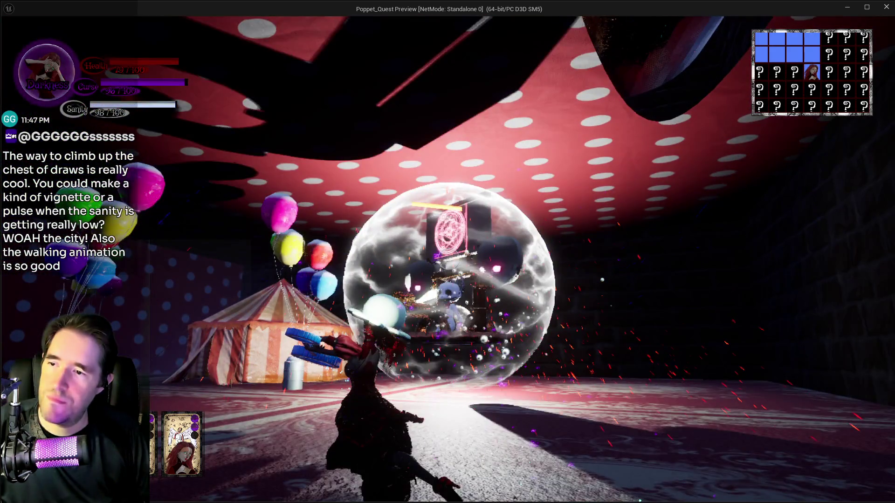
pyautogui.press('w')
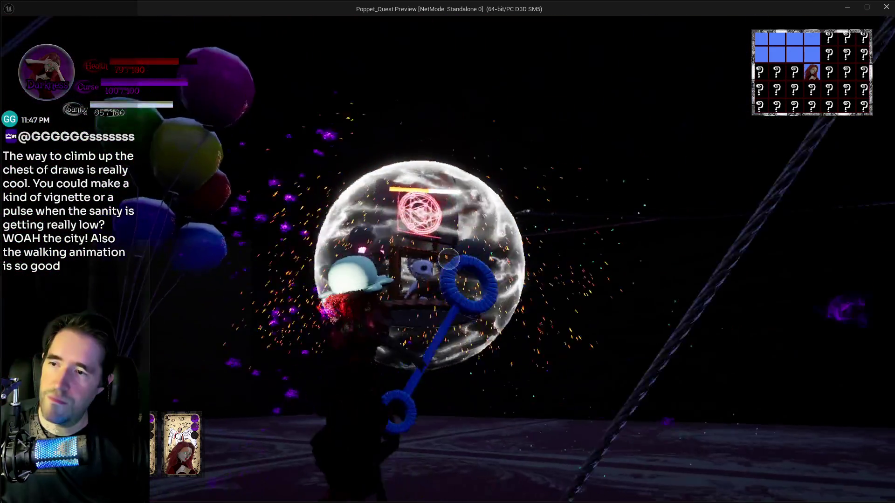
pyautogui.press('w')
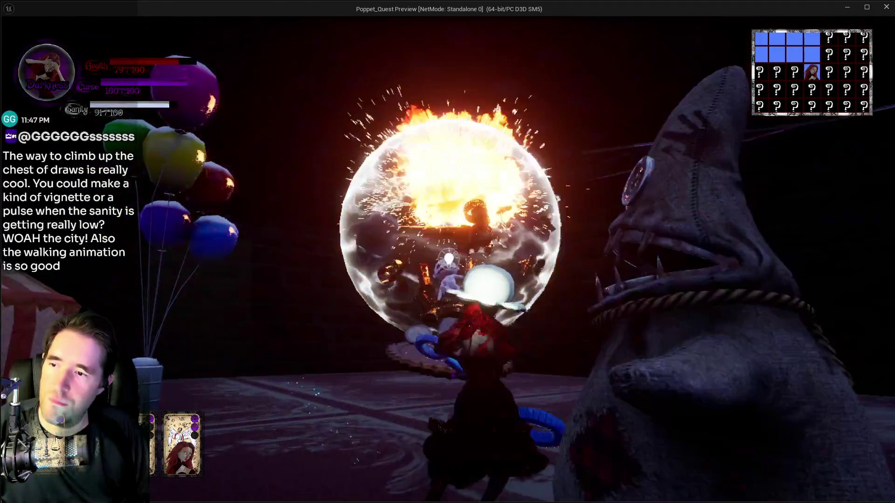
pyautogui.press('w')
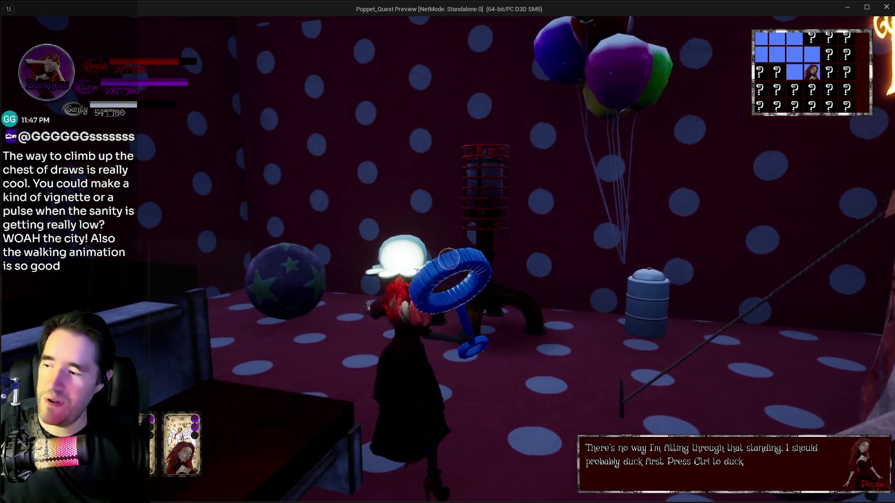
# Bring up the tarot deck listing the full Major Arcana over the circus room.
pyautogui.press('Tab')
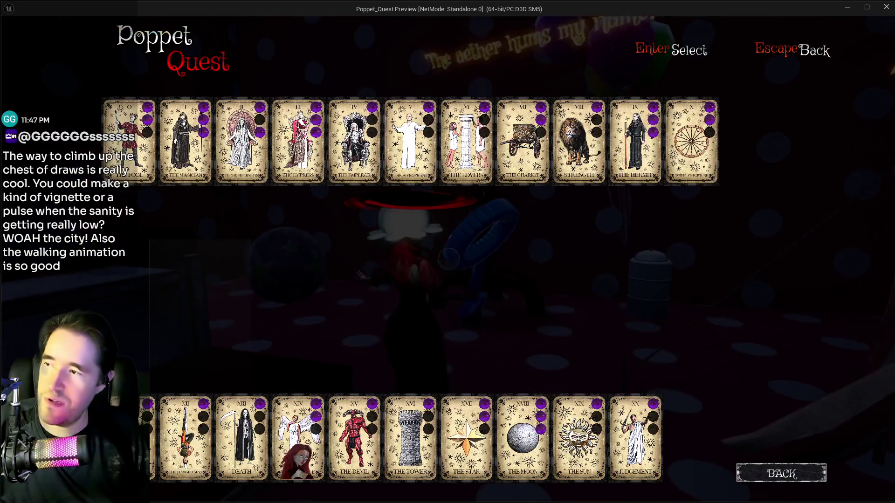
# Close the tarot deck with Escape to return to the circus room.
pyautogui.press('Escape')
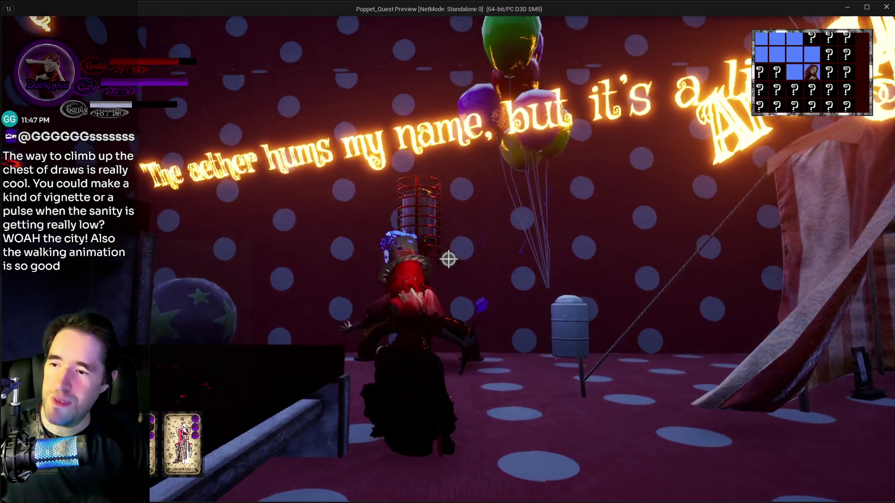
# Walk around the lamp past the star ball and circus tent to the stairs.
pyautogui.press('w')
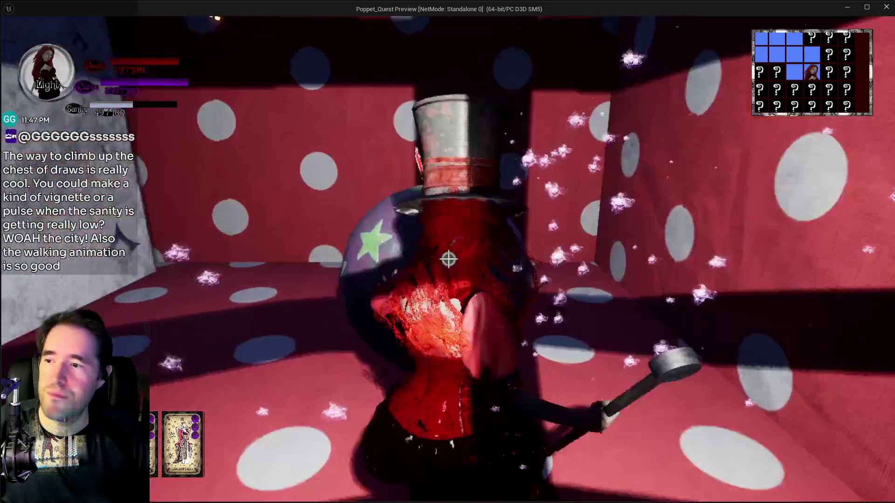
pyautogui.press('w')
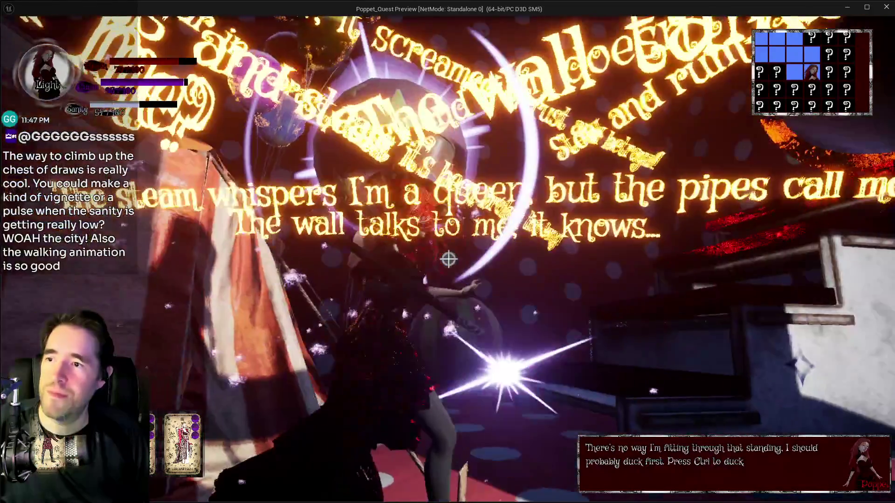
pyautogui.press('w')
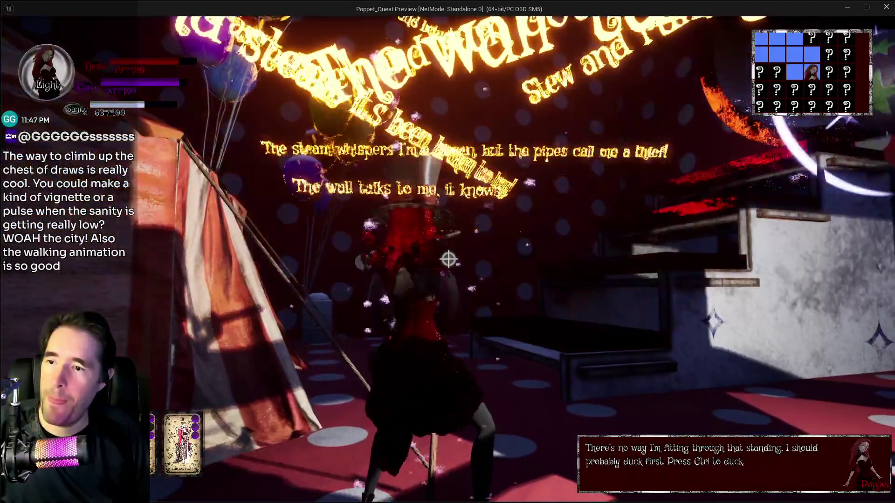
pyautogui.press('w')
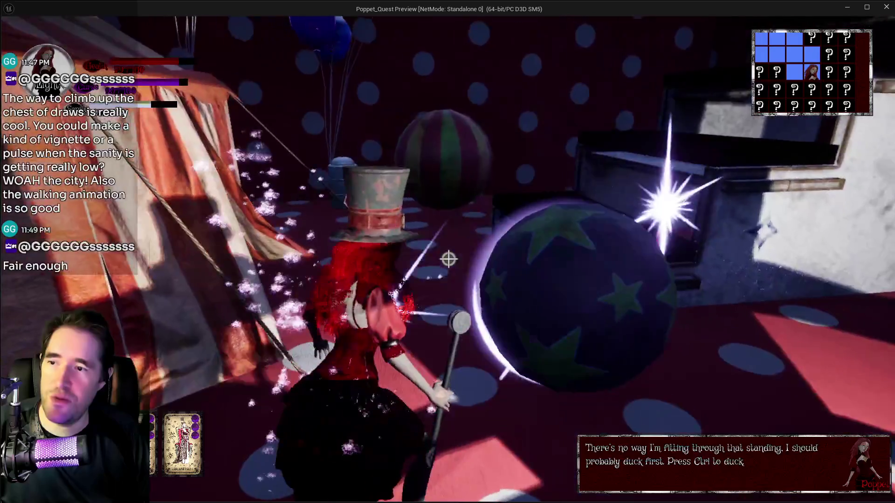
pyautogui.press('w')
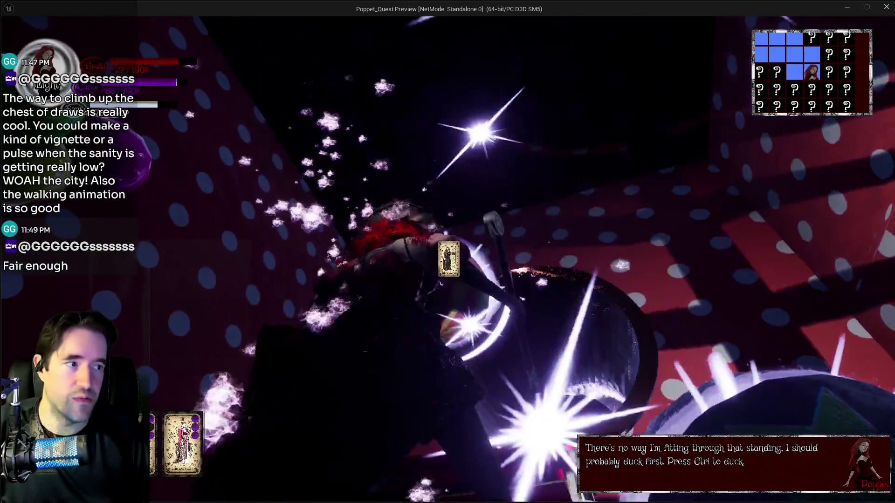
pyautogui.press('w')
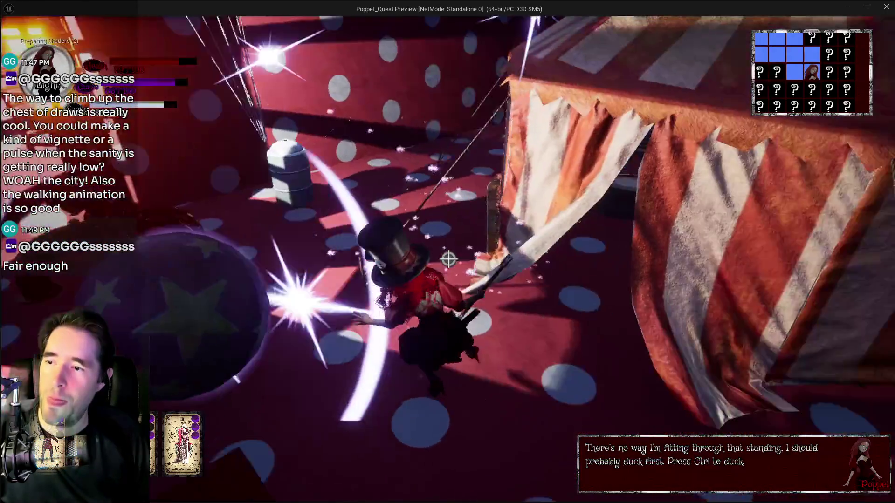
pyautogui.press('w')
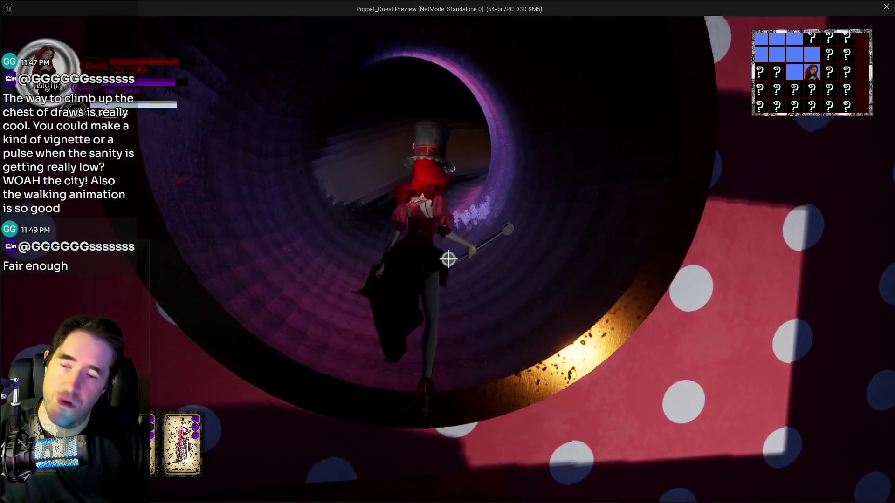
# Go through the curved dark tunnel into the polka-dot room and run back to it.
pyautogui.press('w')
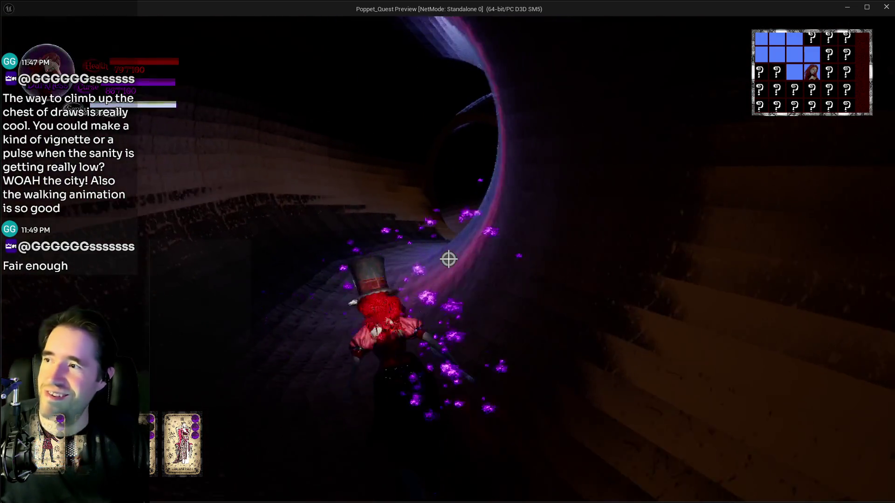
pyautogui.press('w')
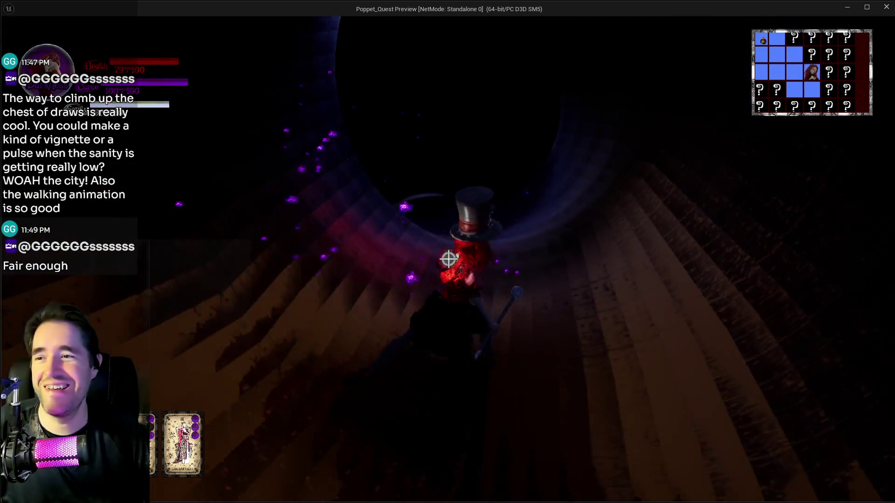
pyautogui.press('w')
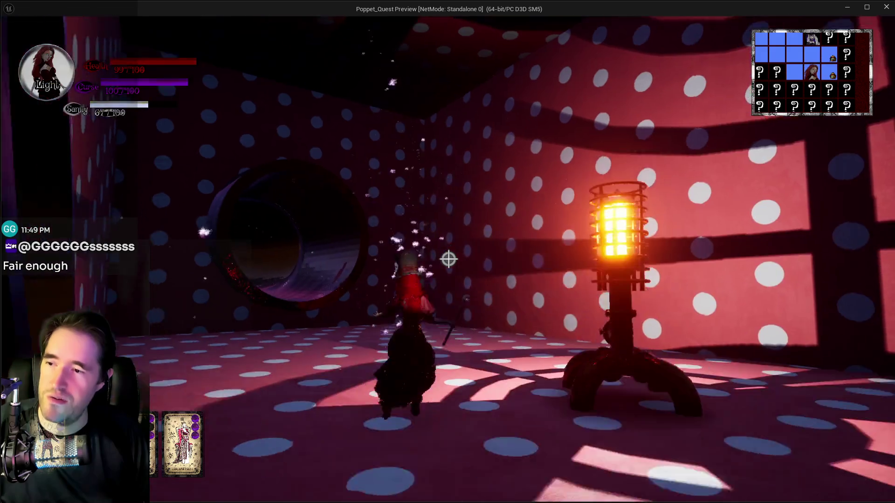
pyautogui.press('w')
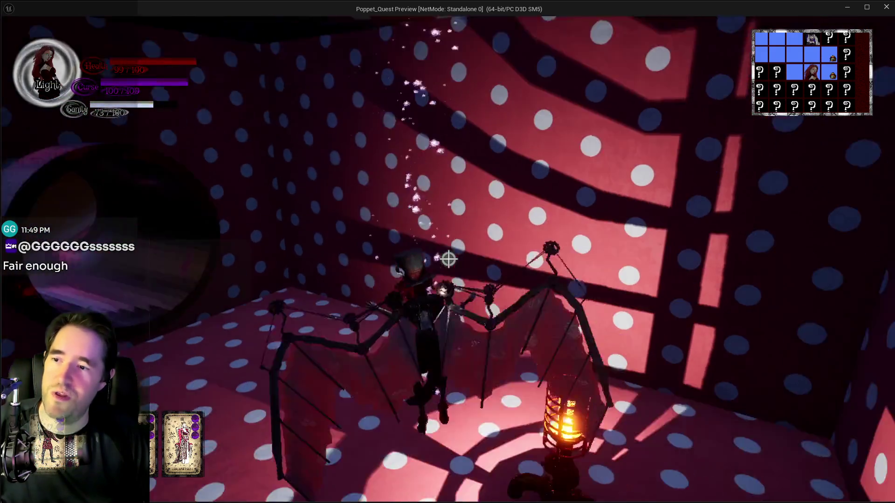
pyautogui.press('w')
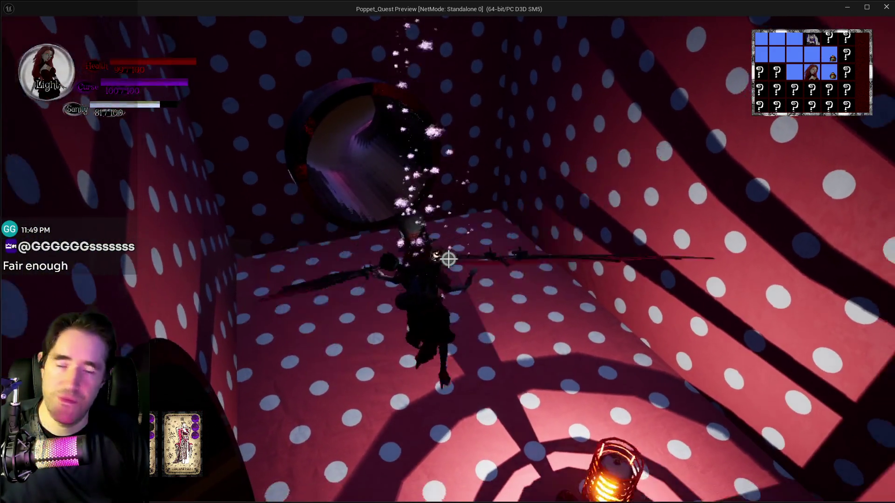
# Run through the rotating tunnel to its lit exit into the Toy Maze room by JUNK.
pyautogui.press('w')
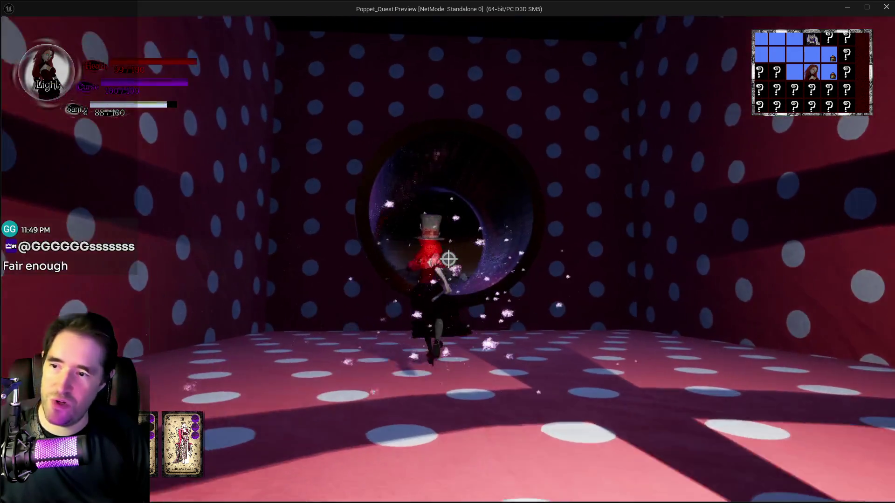
pyautogui.press('w')
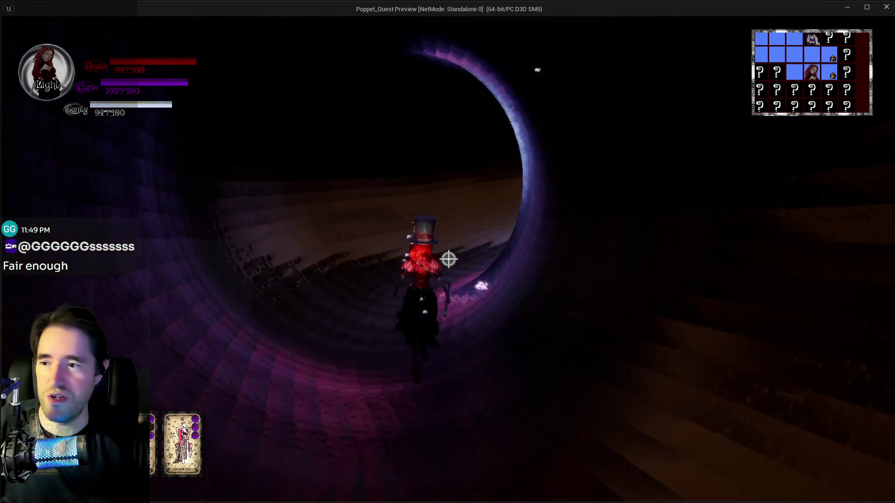
pyautogui.press('w')
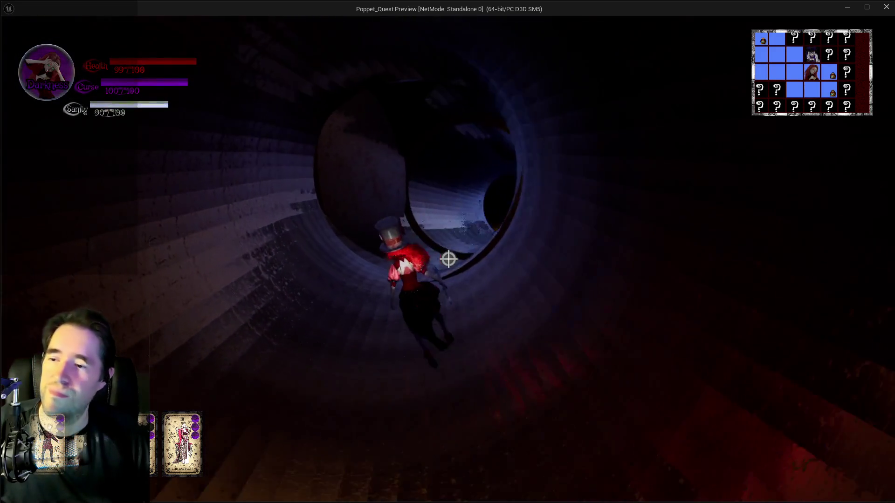
pyautogui.press('w')
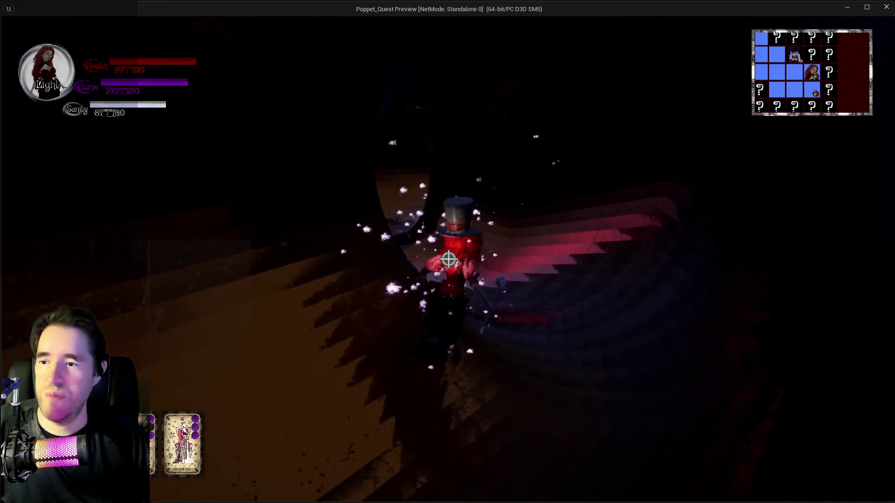
pyautogui.press('w')
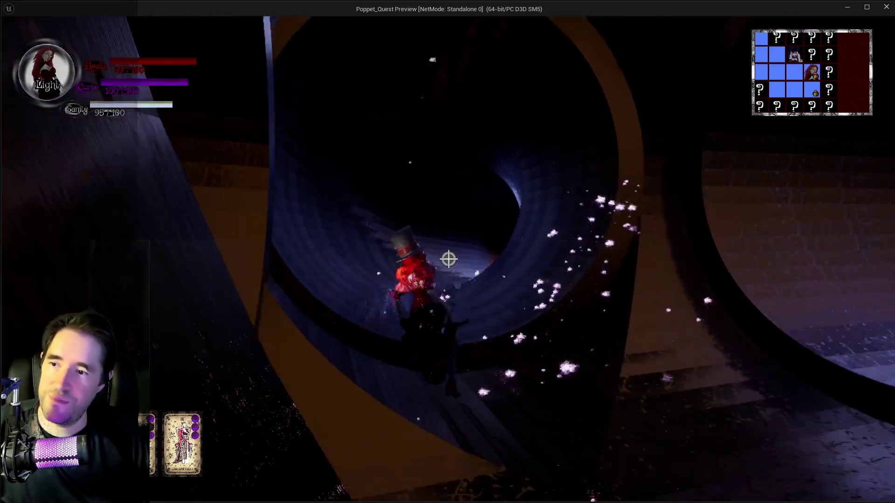
pyautogui.press('w')
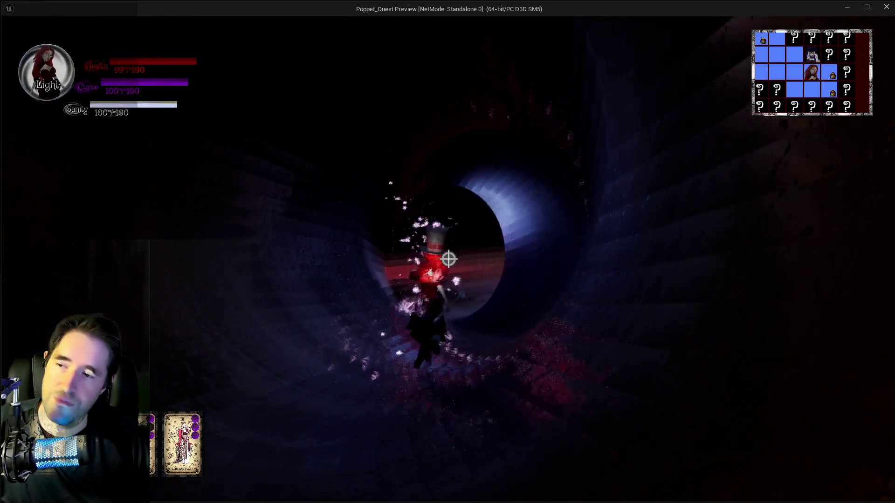
pyautogui.press('w')
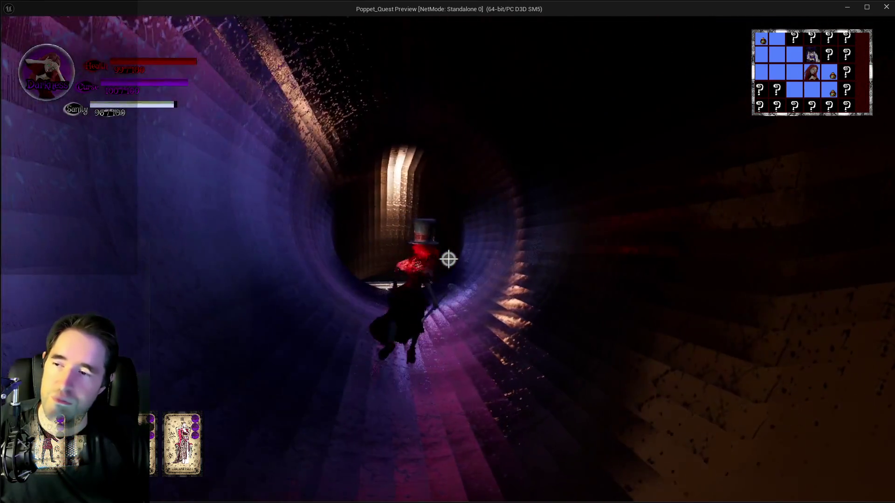
pyautogui.press('w')
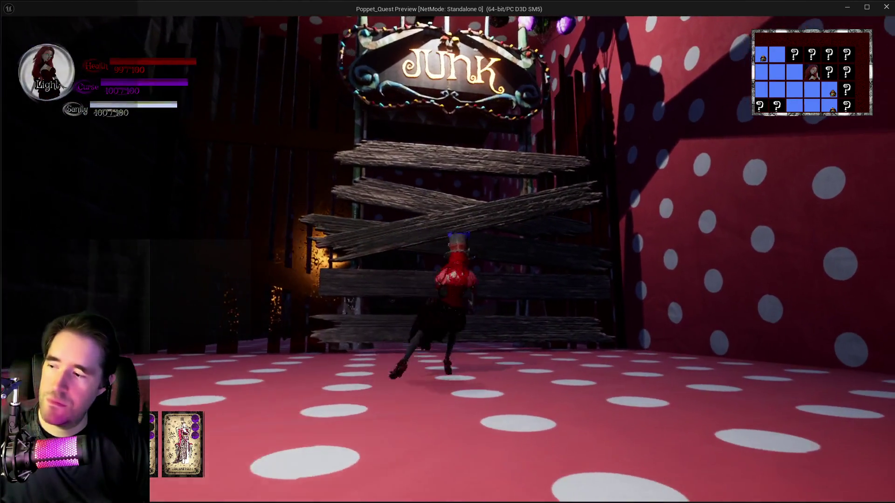
# Break the JUNK barricade with the mallet, then run through the portal and hammer the Toy Maze TV screen.
pyautogui.press('e')
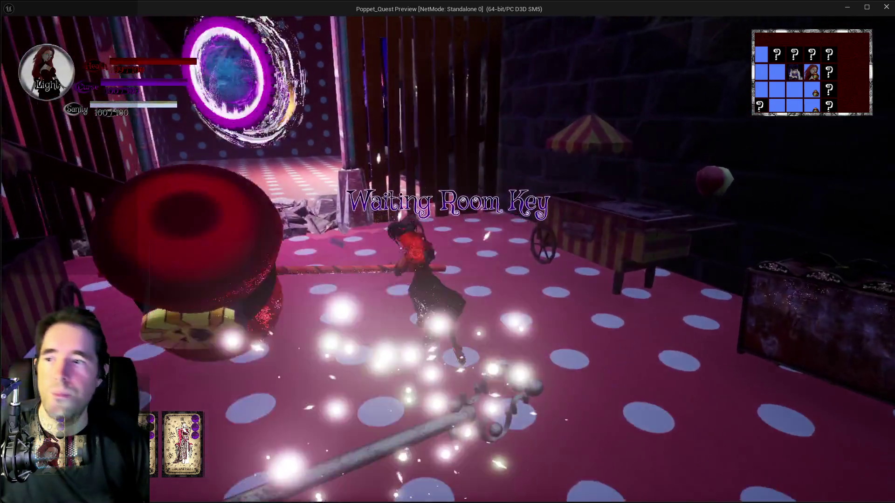
pyautogui.press('w')
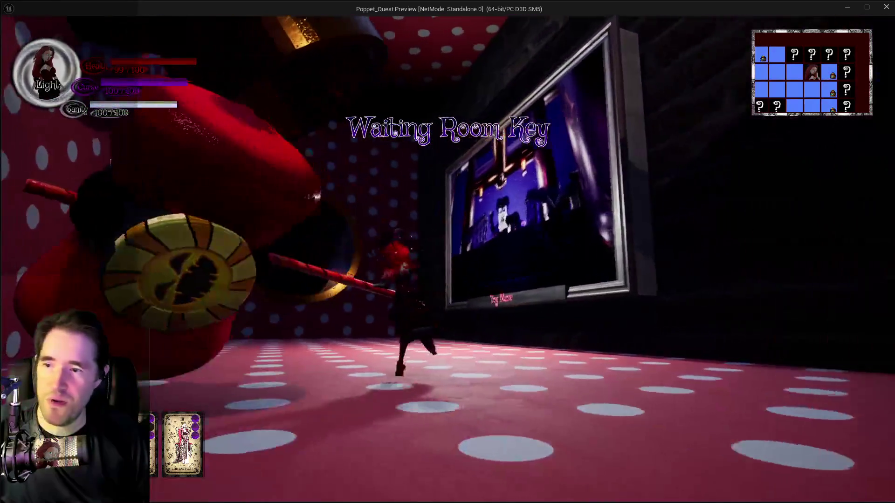
pyautogui.press('w')
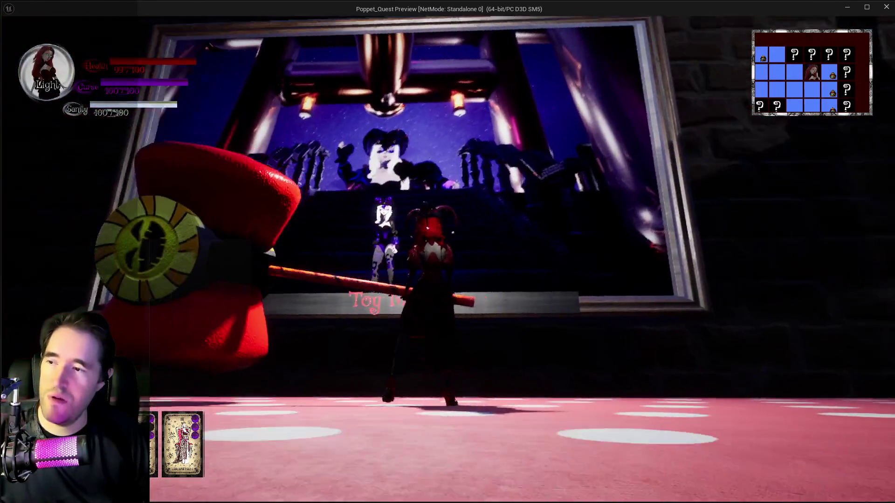
pyautogui.press('w')
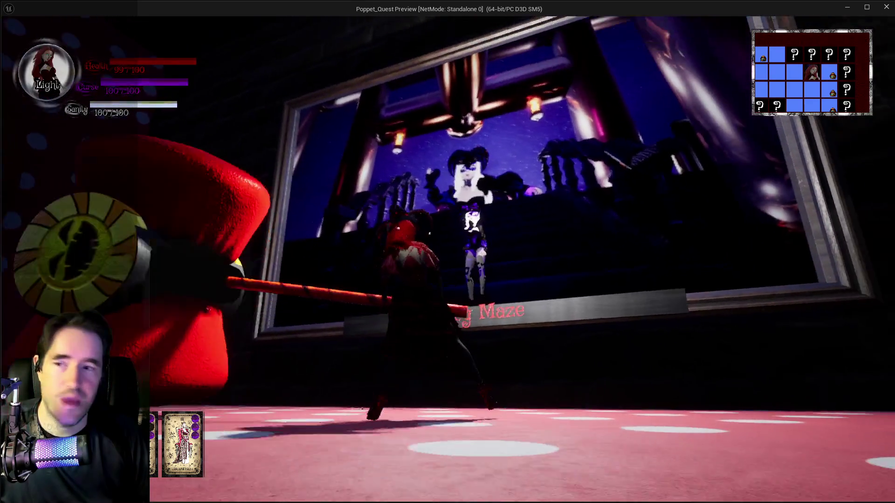
pyautogui.press('w')
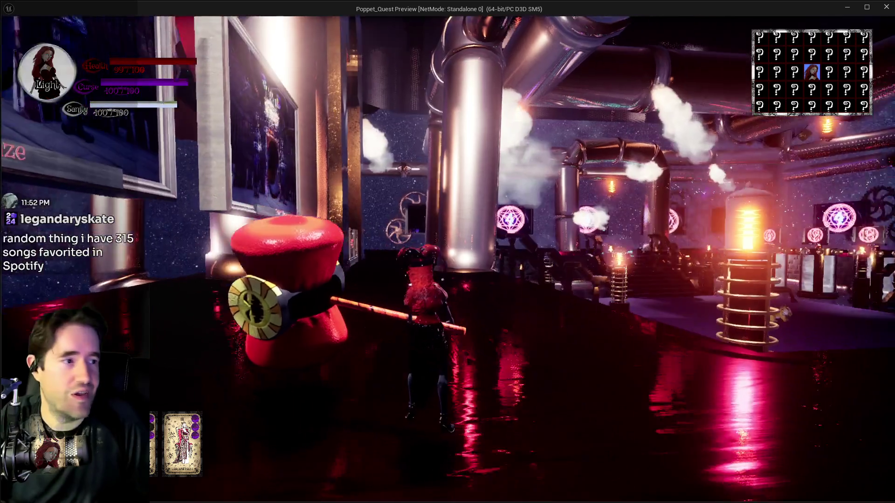
pyautogui.moveTo(447, 252)
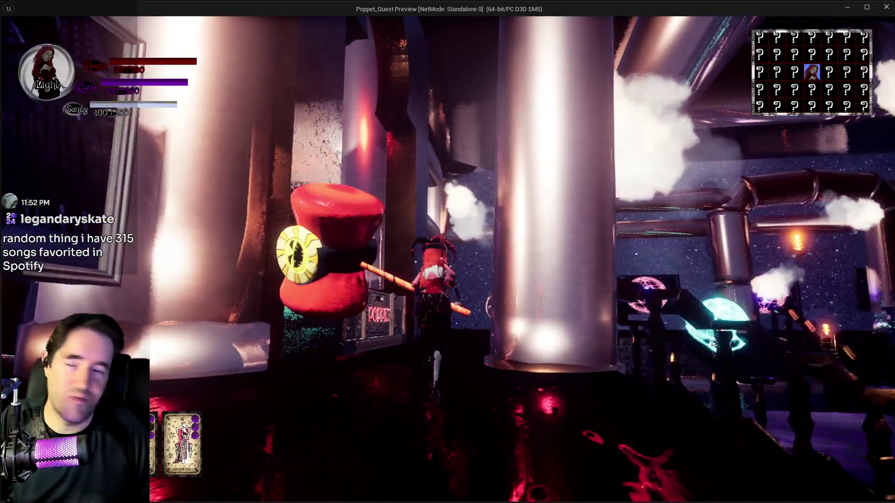
# Jump onto the POPPET chest and save the game, overwriting both Save1 and Save2.
pyautogui.press('w')
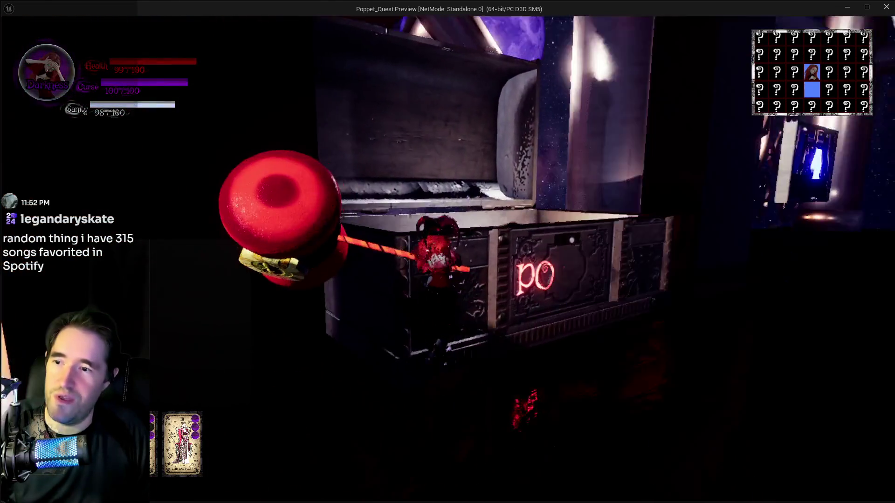
pyautogui.press('space')
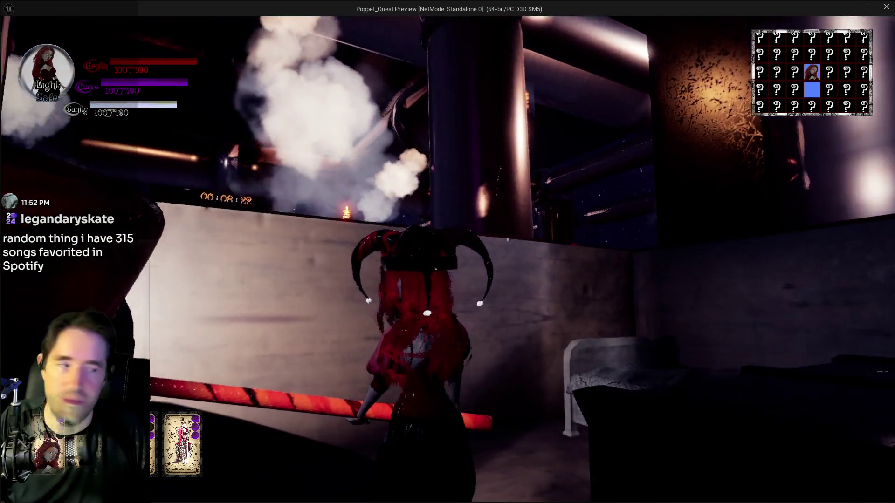
pyautogui.press('Escape')
pyautogui.click(465, 299)
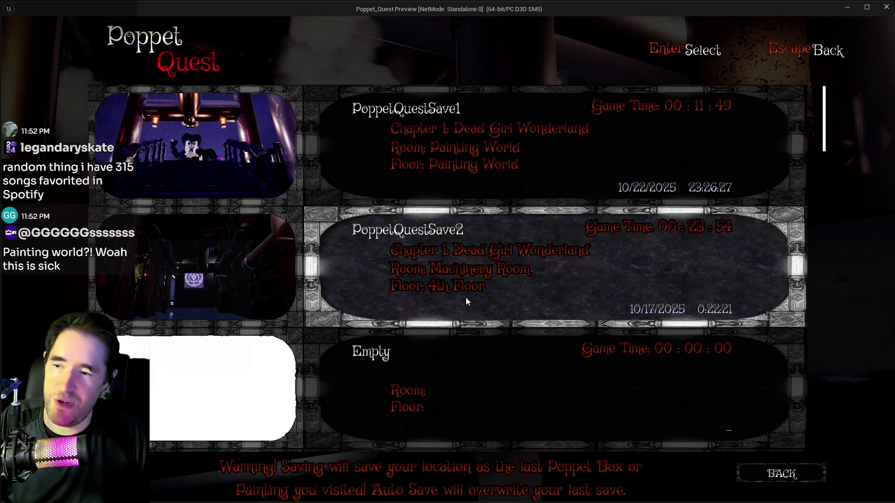
pyautogui.click(418, 163)
pyautogui.click(524, 314)
pyautogui.click(407, 270)
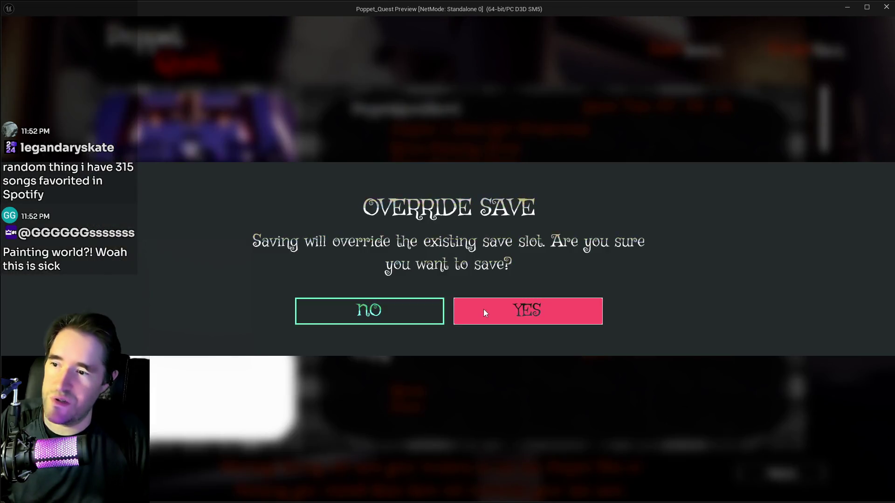
pyautogui.click(483, 309)
pyautogui.click(783, 473)
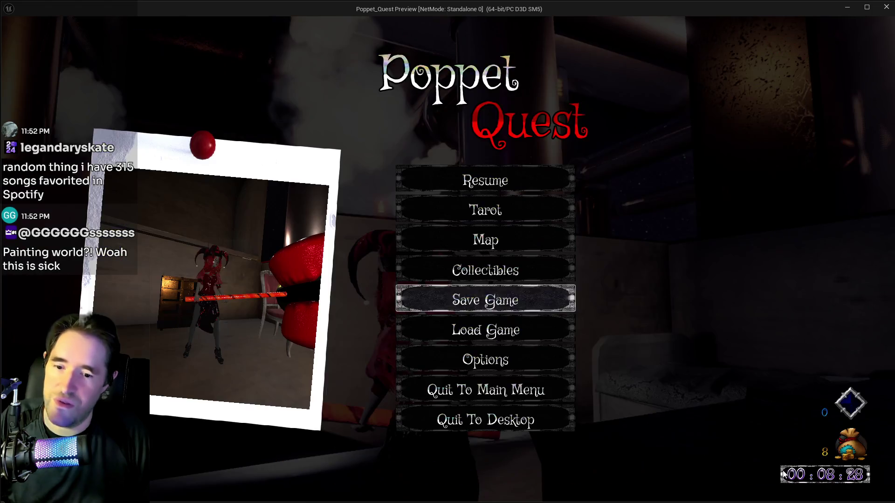
# Review the 5th Floor map and the Waiting Room Key collectible, then resume play.
pyautogui.click(482, 239)
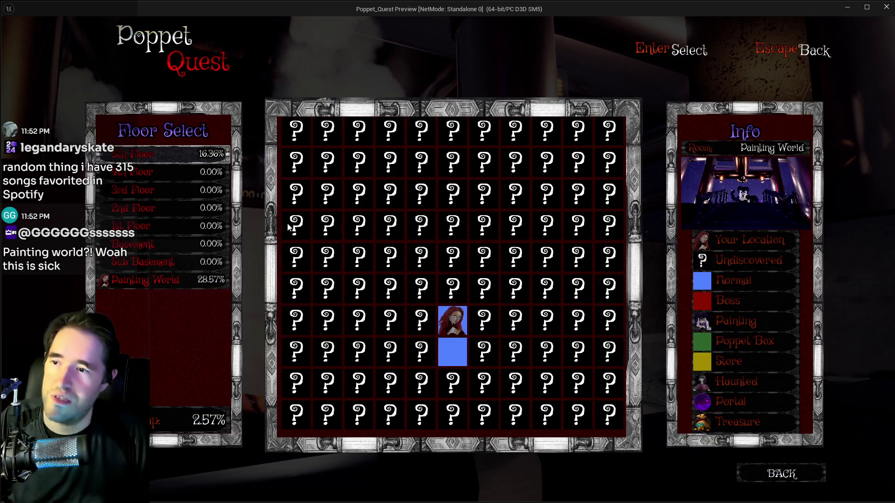
pyautogui.click(140, 163)
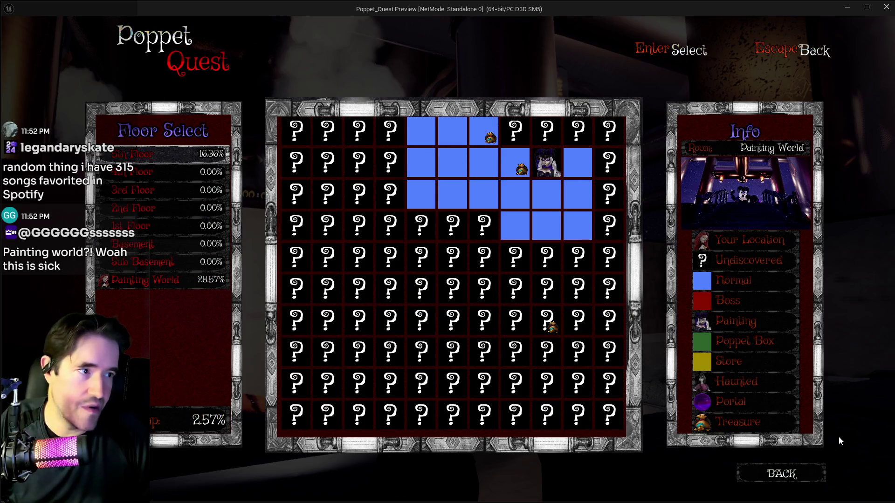
pyautogui.click(775, 478)
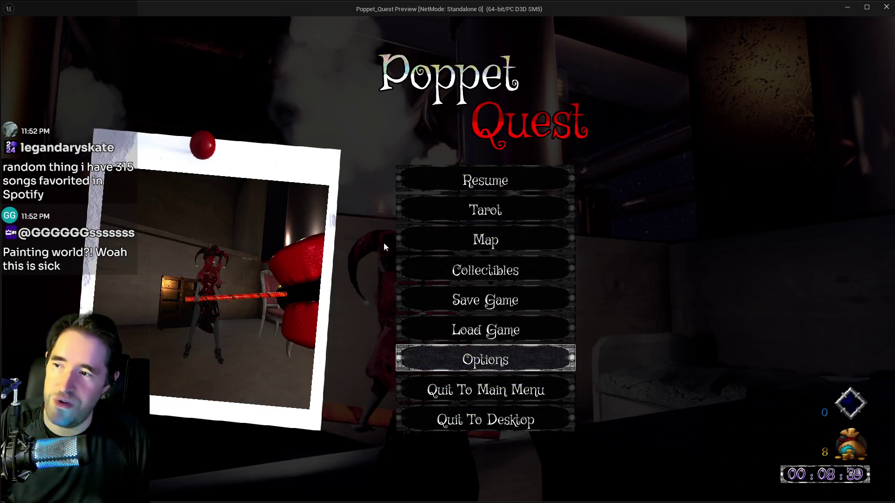
pyautogui.click(468, 278)
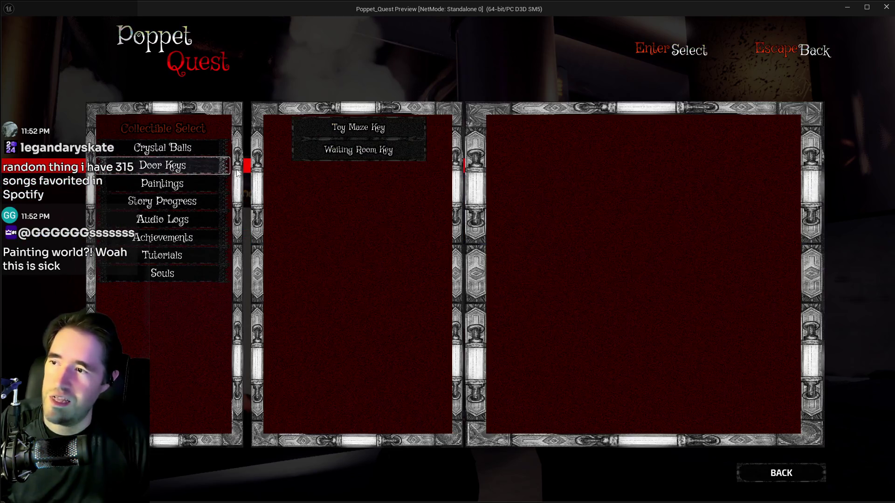
pyautogui.click(344, 152)
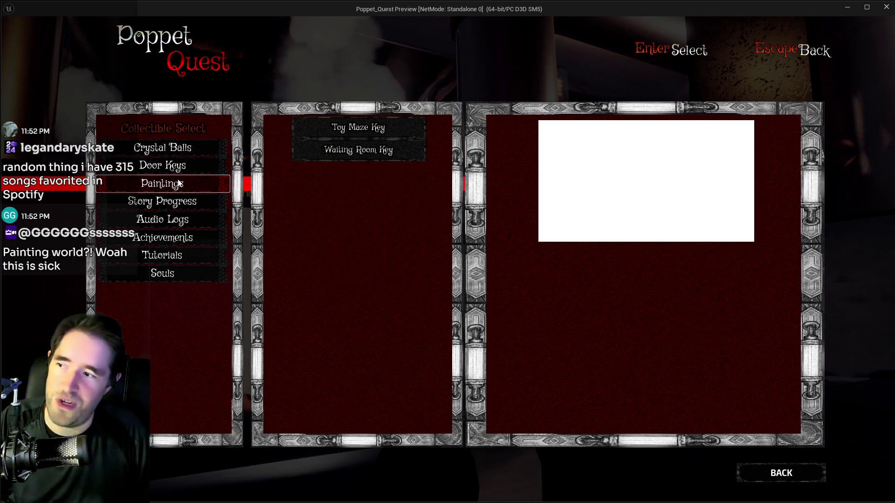
pyautogui.click(175, 208)
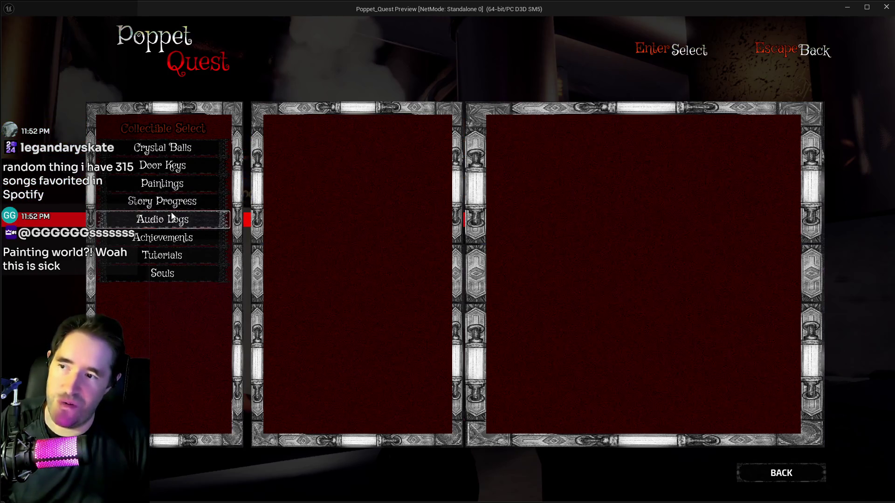
pyautogui.click(793, 481)
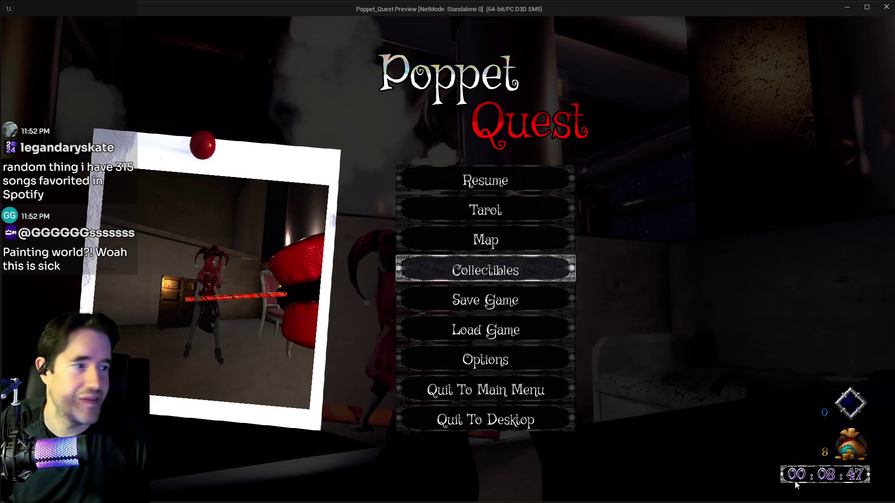
pyautogui.click(461, 183)
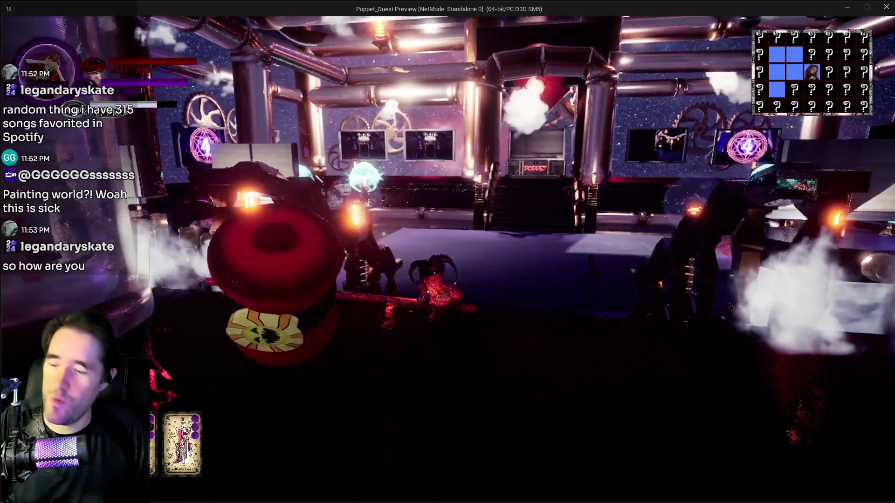
# Peek at the tarot deck, ask the white-haired NPC 'How about with the curse?', then walk onto the purple platform.
pyautogui.press('Tab')
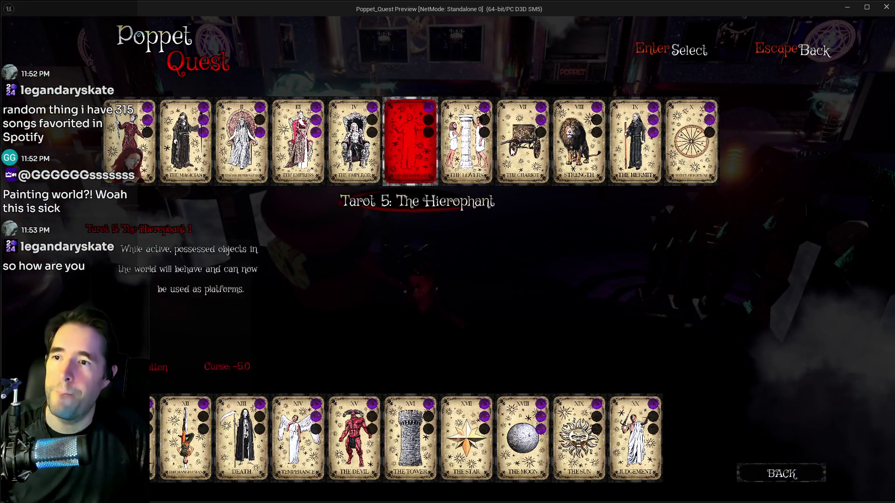
pyautogui.press('Escape')
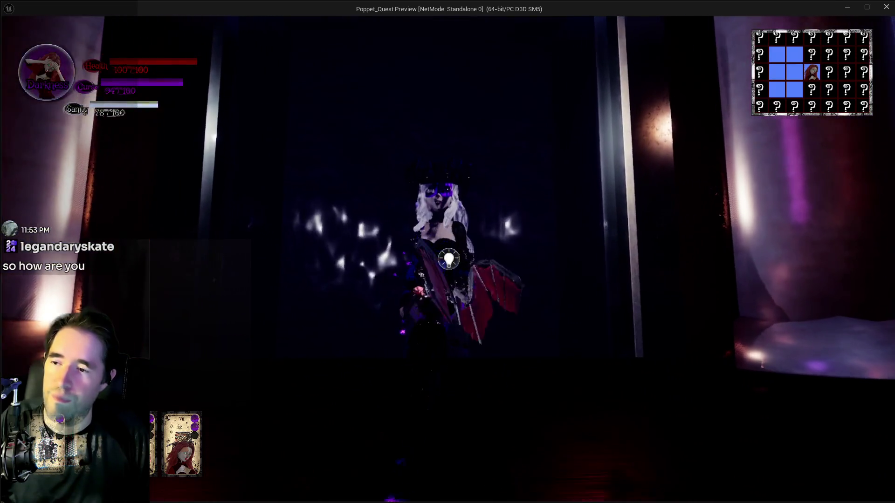
pyautogui.press('e')
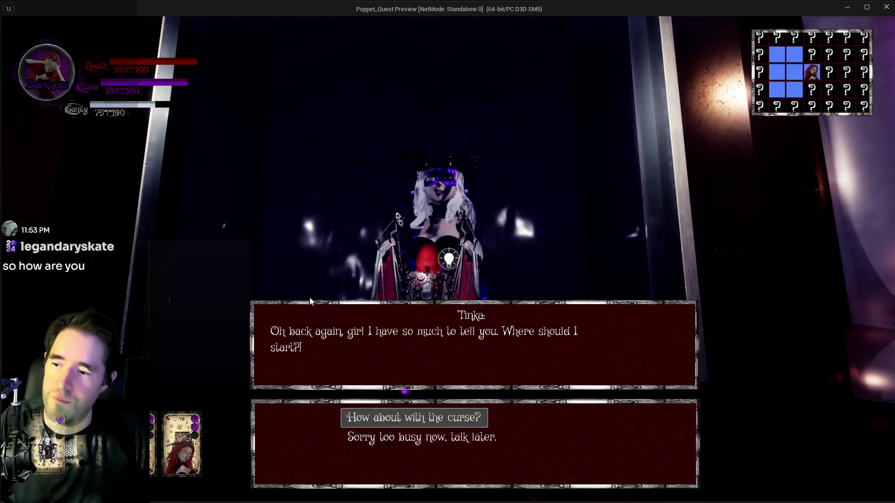
pyautogui.click(407, 420)
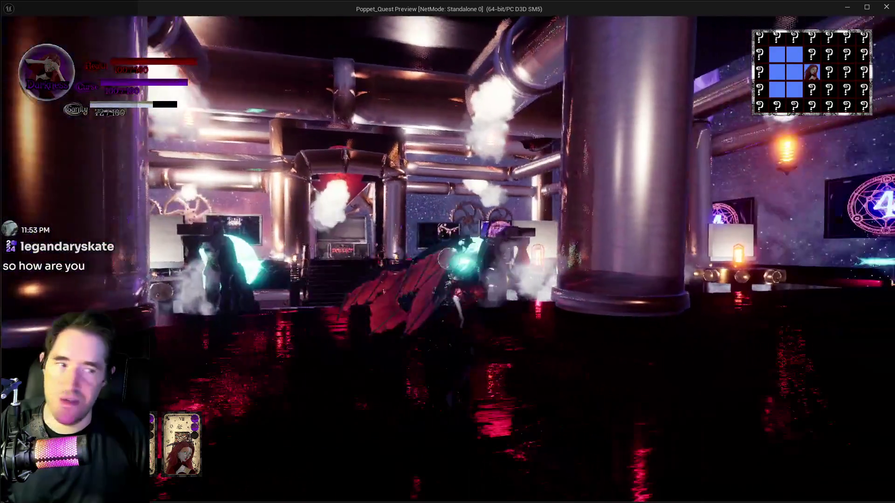
pyautogui.press('w')
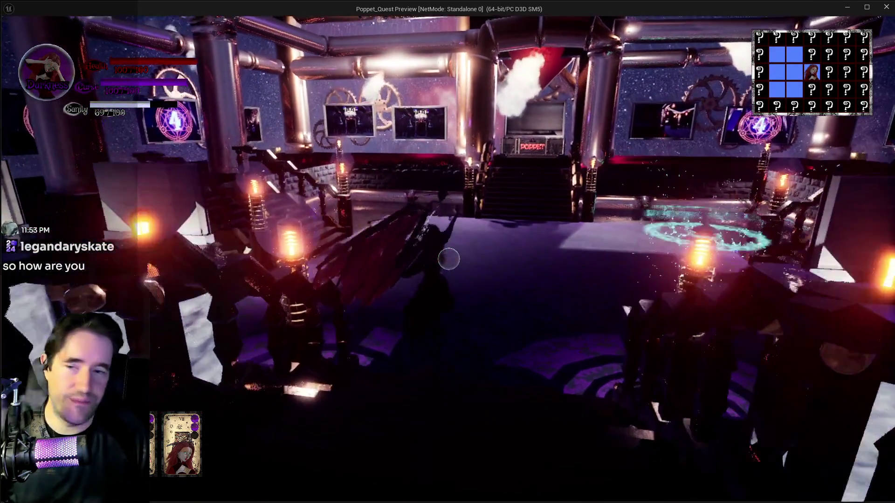